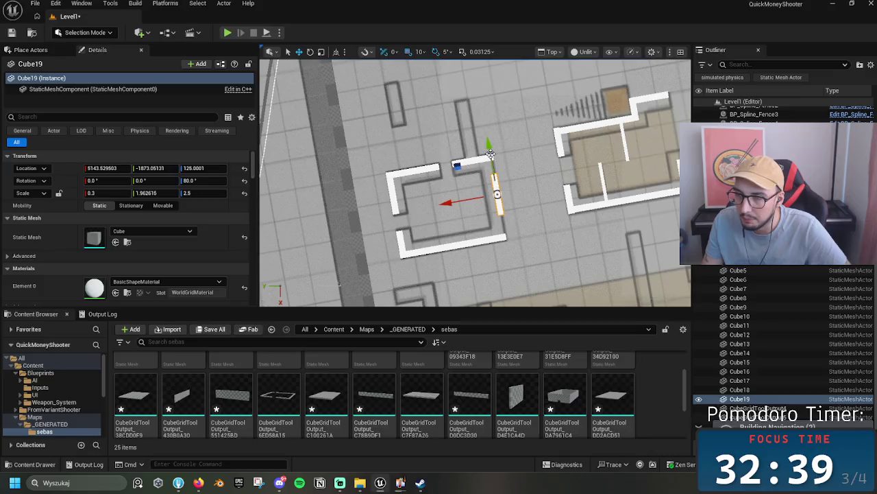
# - Lengthen the wall on the room's right side along its Y axis
pyautogui.moveTo(487, 139); pyautogui.dragTo(484, 111)
pyautogui.press('w')
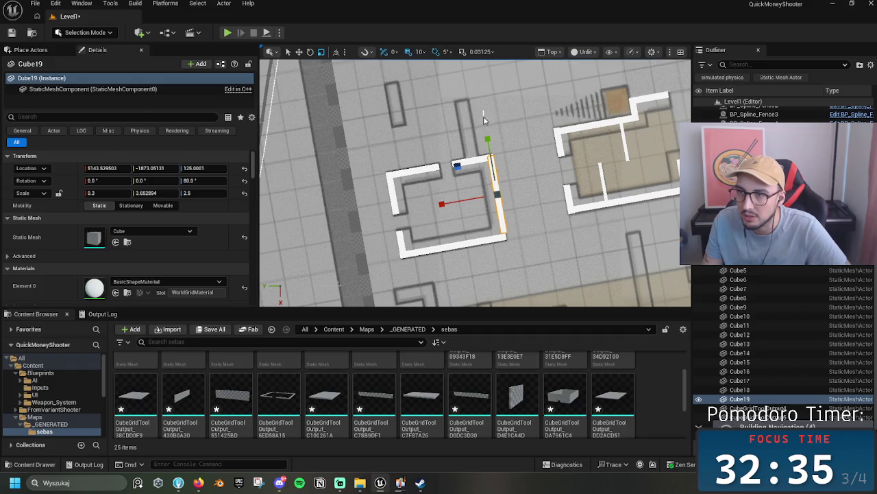
pyautogui.moveTo(489, 149); pyautogui.dragTo(491, 163)
pyautogui.press('w')
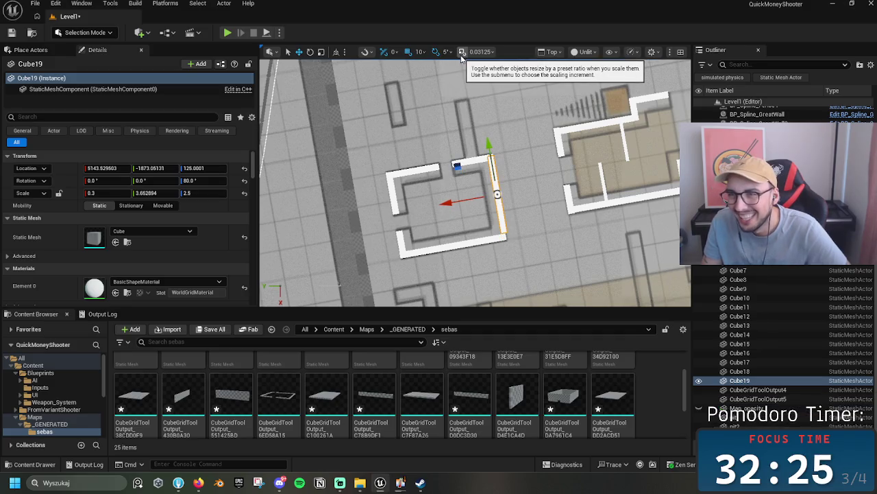
pyautogui.hotkey('ctrl', 'z')
pyautogui.click(491, 160)
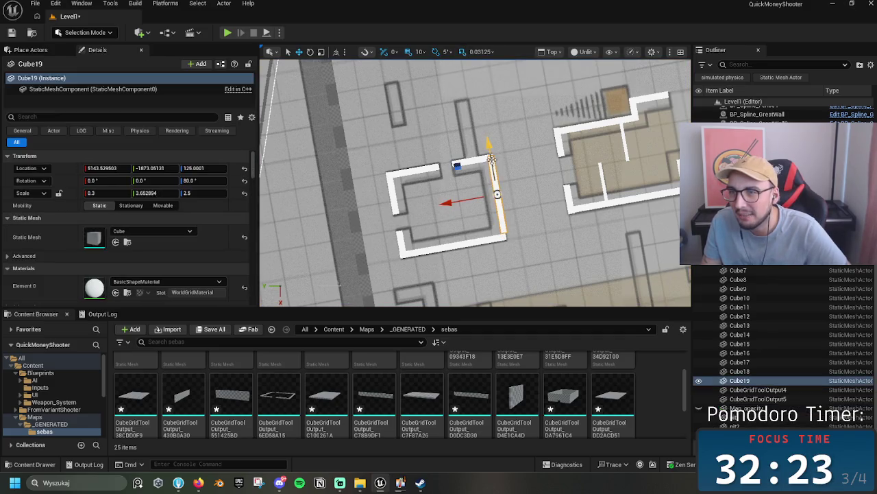
pyautogui.moveTo(489, 147); pyautogui.dragTo(494, 152)
pyautogui.press('w')
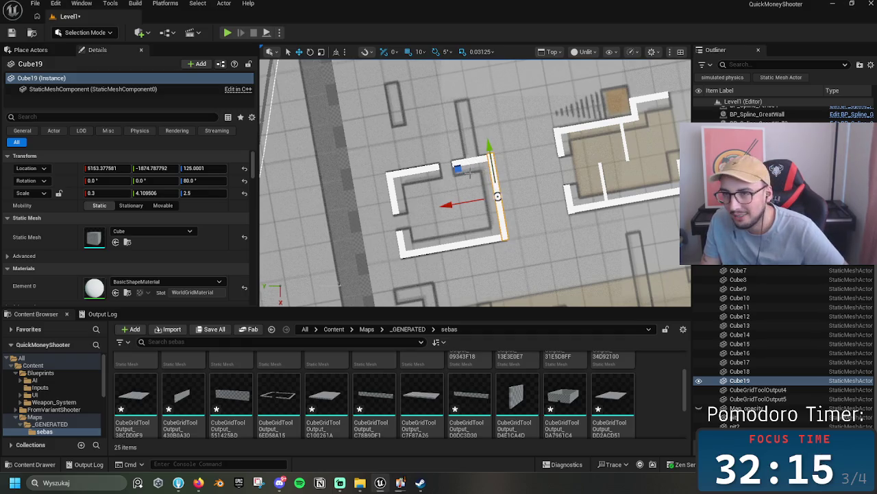
# - Duplicate the wall above the room, shift it left, and shorten the copy to Y scale 2.2875
pyautogui.keyDown('alt'); pyautogui.moveTo(491, 148); pyautogui.dragTo(482, 99); pyautogui.keyUp('alt')
pyautogui.moveTo(459, 148)
pyautogui.mouseDown()
pyautogui.moveTo(421, 151)
pyautogui.moveTo(436, 149)
pyautogui.mouseUp()
pyautogui.press('r')
pyautogui.moveTo(460, 88)
pyautogui.mouseDown()
pyautogui.moveTo(465, 124)
pyautogui.moveTo(458, 93)
pyautogui.moveTo(458, 101)
pyautogui.mouseUp()
pyautogui.press('w')
pyautogui.moveTo(429, 142); pyautogui.dragTo(432, 141)
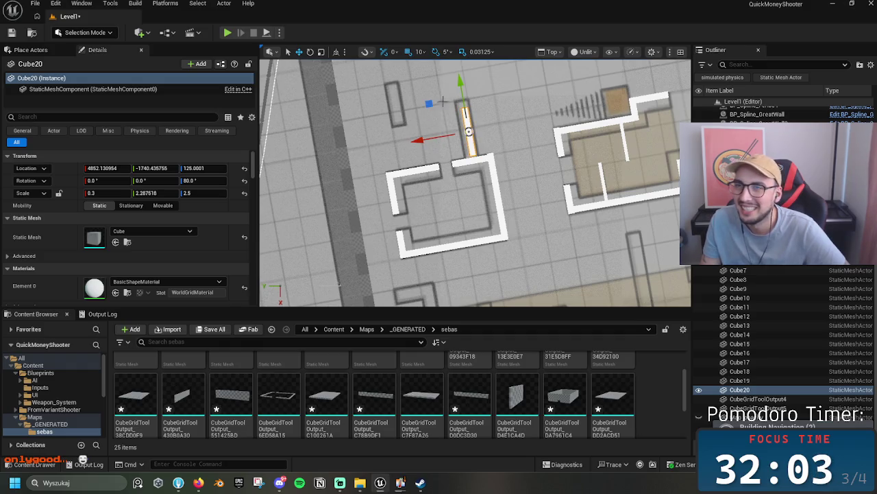
# - Set grid snapping to 5 and move the short wall 15 cm left
pyautogui.click(422, 52)
pyautogui.click(431, 85)
pyautogui.moveTo(446, 139); pyautogui.dragTo(444, 139)
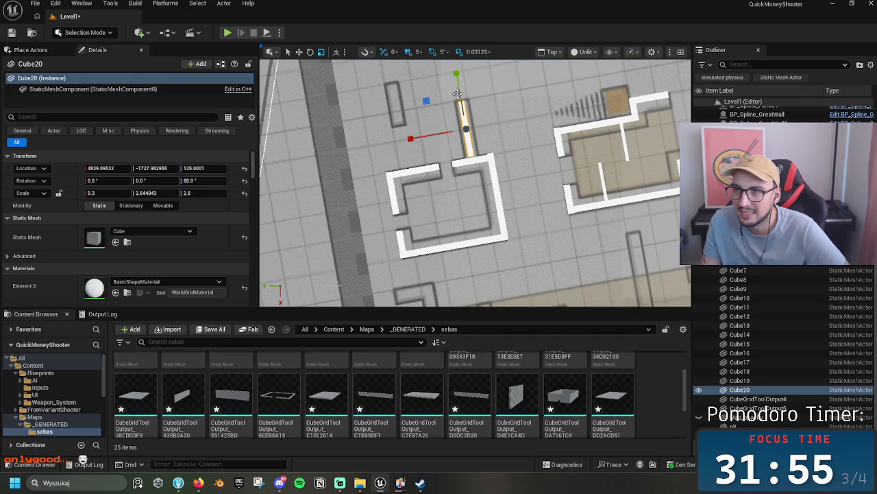
# - Thicken the short wall to X scale 0.478 and shorten it from its top end
pyautogui.moveTo(419, 134); pyautogui.dragTo(409, 135)
pyautogui.moveTo(462, 101); pyautogui.dragTo(463, 101)
pyautogui.moveTo(427, 132); pyautogui.dragTo(426, 136)
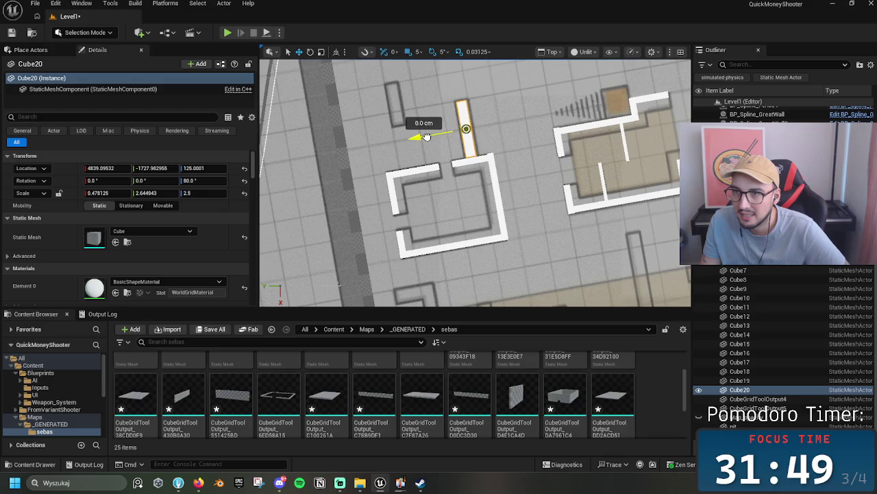
pyautogui.moveTo(460, 96); pyautogui.dragTo(461, 98)
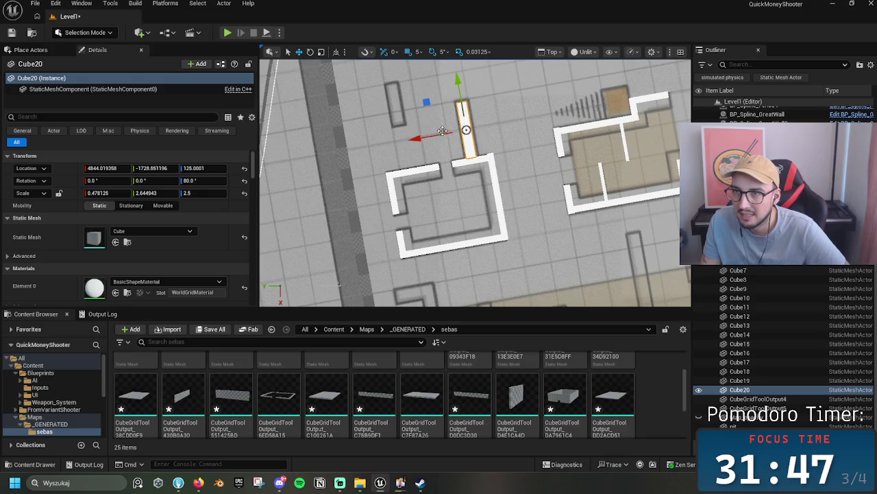
pyautogui.moveTo(439, 134)
pyautogui.mouseDown()
pyautogui.moveTo(419, 205)
pyautogui.moveTo(442, 124)
pyautogui.moveTo(436, 86)
pyautogui.moveTo(441, 140)
pyautogui.moveTo(376, 147)
pyautogui.mouseUp()
pyautogui.moveTo(370, 106); pyautogui.dragTo(373, 129)
pyautogui.scroll(-3, 590, 128)
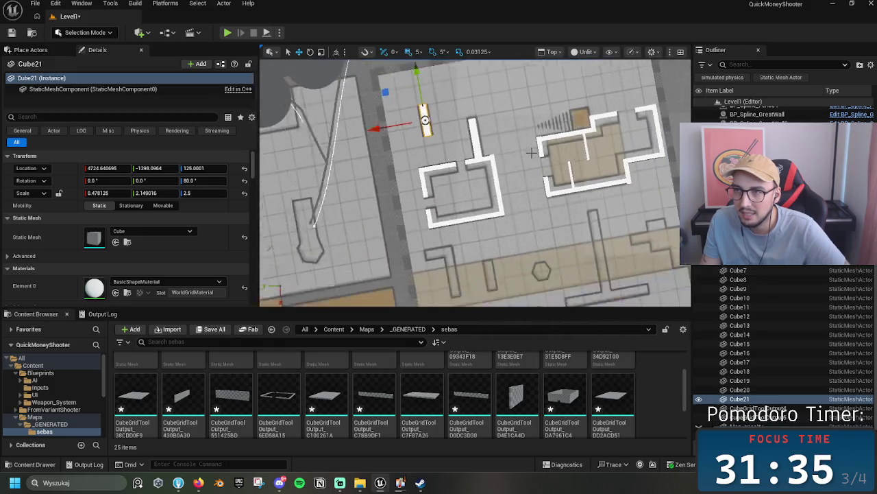
# - Copy the wall down beside the tan corridor and again into the corridor
pyautogui.moveTo(483, 214)
pyautogui.mouseDown()
pyautogui.moveTo(401, 162)
pyautogui.moveTo(425, 184)
pyautogui.moveTo(478, 200)
pyautogui.moveTo(479, 236)
pyautogui.mouseUp()
pyautogui.scroll(2, 478, 199)
pyautogui.moveTo(463, 157)
pyautogui.mouseDown()
pyautogui.moveTo(459, 118)
pyautogui.moveTo(480, 255)
pyautogui.moveTo(473, 205)
pyautogui.moveTo(477, 232)
pyautogui.mouseUp()
pyautogui.press('w')
pyautogui.moveTo(521, 261)
pyautogui.mouseDown()
pyautogui.moveTo(445, 195)
pyautogui.moveTo(408, 199)
pyautogui.moveTo(433, 193)
pyautogui.mouseUp()
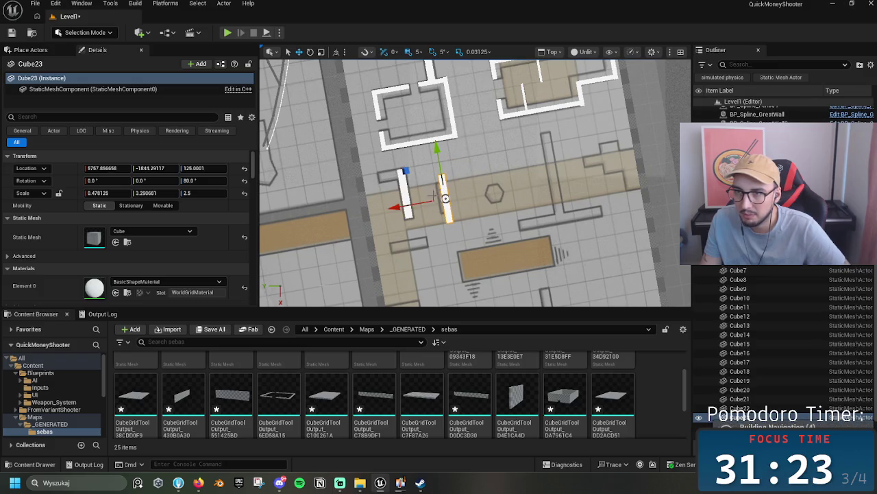
# - Shorten the corridor wall copy and shift it 10 cm into place
pyautogui.press('r')
pyautogui.moveTo(437, 145)
pyautogui.mouseDown()
pyautogui.moveTo(439, 180)
pyautogui.moveTo(412, 197)
pyautogui.mouseUp()
pyautogui.press('w')
pyautogui.press('r')
pyautogui.moveTo(436, 146); pyautogui.dragTo(443, 176)
pyautogui.press('w')
pyautogui.moveTo(410, 200)
pyautogui.mouseDown()
pyautogui.moveTo(511, 183)
pyautogui.moveTo(522, 192)
pyautogui.moveTo(524, 185)
pyautogui.mouseUp()
# - Duplicate the wall to the right and stretch it much longer
pyautogui.hotkey('ctrl', 'd')
pyautogui.moveTo(544, 123); pyautogui.dragTo(541, 60)
pyautogui.moveTo(547, 137); pyautogui.dragTo(546, 135)
# - Copy the long wall toward the central block, cut it to a short stub, and copy it left
pyautogui.scroll(-2, 561, 209)
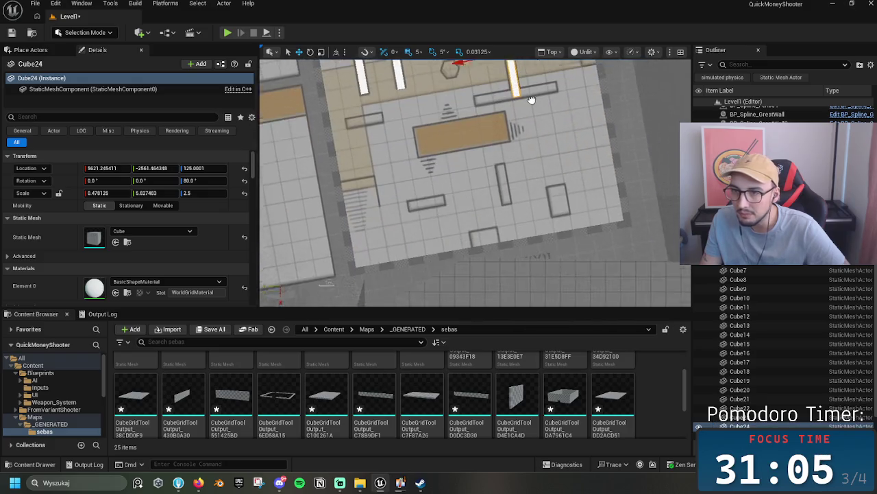
pyautogui.moveTo(483, 111)
pyautogui.mouseDown()
pyautogui.moveTo(505, 204)
pyautogui.moveTo(451, 260)
pyautogui.mouseUp()
pyautogui.press('r')
pyautogui.moveTo(478, 199)
pyautogui.mouseDown()
pyautogui.moveTo(484, 236)
pyautogui.moveTo(483, 227)
pyautogui.mouseUp()
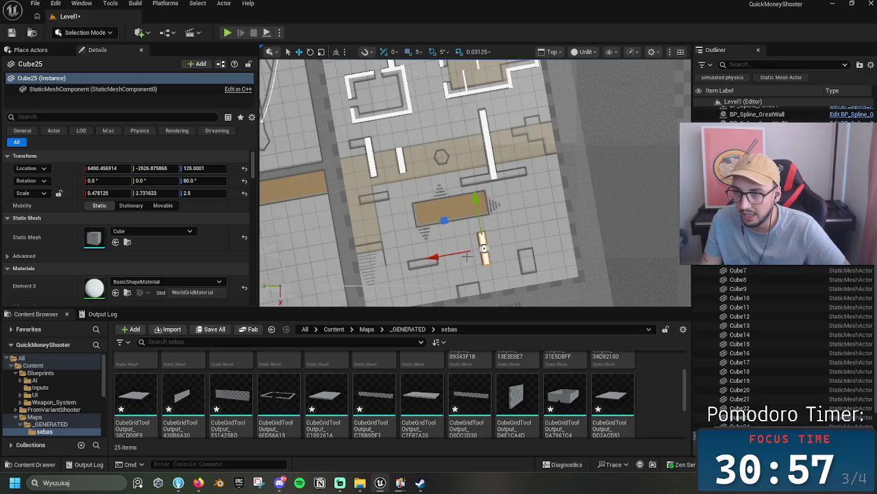
pyautogui.keyDown('alt'); pyautogui.moveTo(469, 256); pyautogui.dragTo(375, 255); pyautogui.keyUp('alt')
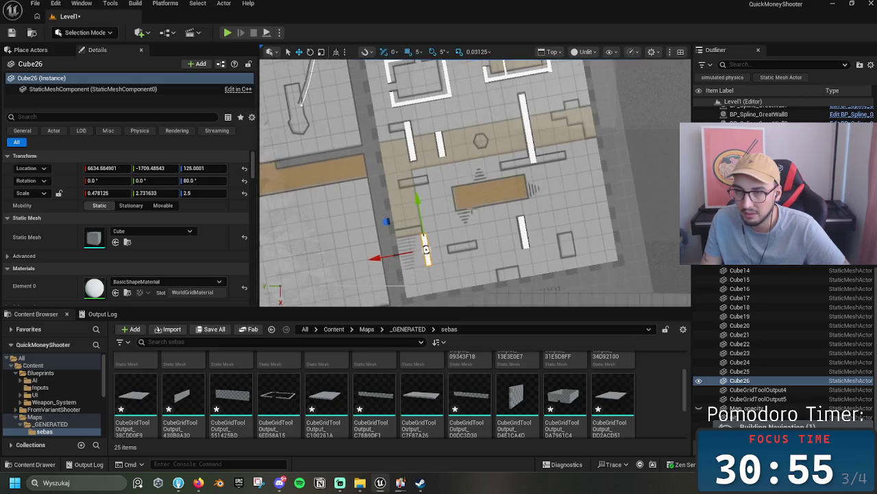
# - Move the short wall up the corridor, turn it 90 degrees across, and shorten it slightly
pyautogui.scroll(-2, 462, 129)
pyautogui.scroll(2, 461, 129)
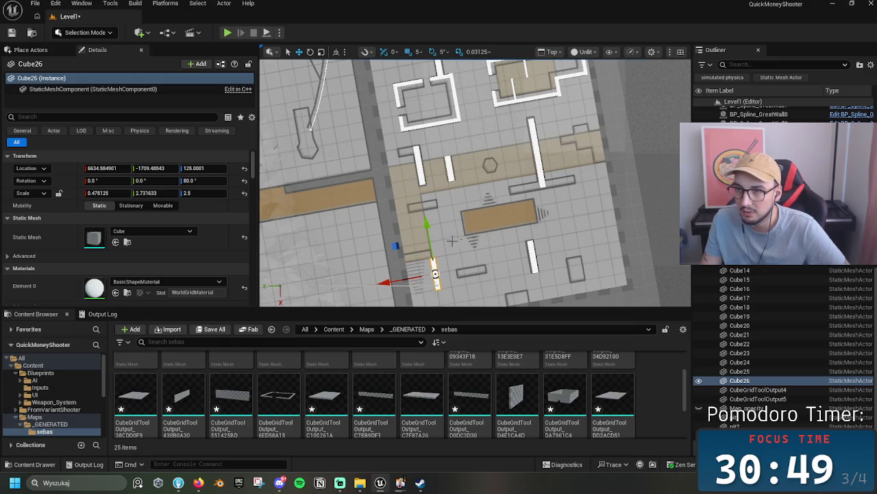
pyautogui.moveTo(430, 240)
pyautogui.mouseDown()
pyautogui.moveTo(434, 172)
pyautogui.moveTo(418, 173)
pyautogui.mouseUp()
pyautogui.press('e')
pyautogui.moveTo(454, 242)
pyautogui.mouseDown()
pyautogui.moveTo(376, 267)
pyautogui.moveTo(362, 259)
pyautogui.mouseUp()
pyautogui.press('r')
pyautogui.moveTo(476, 198)
pyautogui.mouseDown()
pyautogui.moveTo(450, 201)
pyautogui.moveTo(646, 165)
pyautogui.moveTo(447, 186)
pyautogui.mouseUp()
pyautogui.press('w')
# - Place another wall beside the room and shrink it to a short stub, Y scale 1.621
pyautogui.press('r')
pyautogui.press('r')
pyautogui.press('w')
pyautogui.moveTo(409, 152); pyautogui.dragTo(397, 96)
pyautogui.moveTo(446, 140)
pyautogui.mouseDown()
pyautogui.moveTo(427, 148)
pyautogui.moveTo(440, 146)
pyautogui.mouseUp()
pyautogui.press('r')
pyautogui.press('w')
pyautogui.scroll(-3, 429, 219)
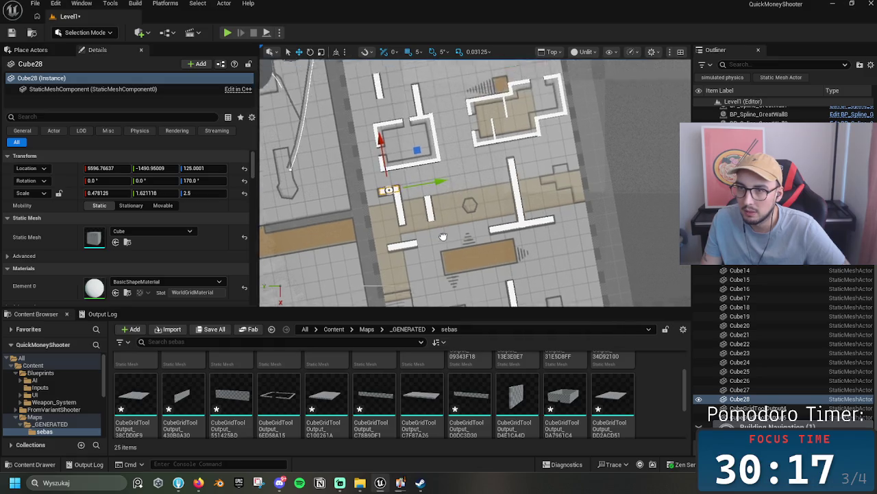
# - Copy a wall down into the lower map area and thicken it slightly
pyautogui.moveTo(380, 133)
pyautogui.mouseDown()
pyautogui.moveTo(411, 219)
pyautogui.moveTo(428, 216)
pyautogui.moveTo(421, 245)
pyautogui.mouseUp()
pyautogui.scroll(3, 497, 217)
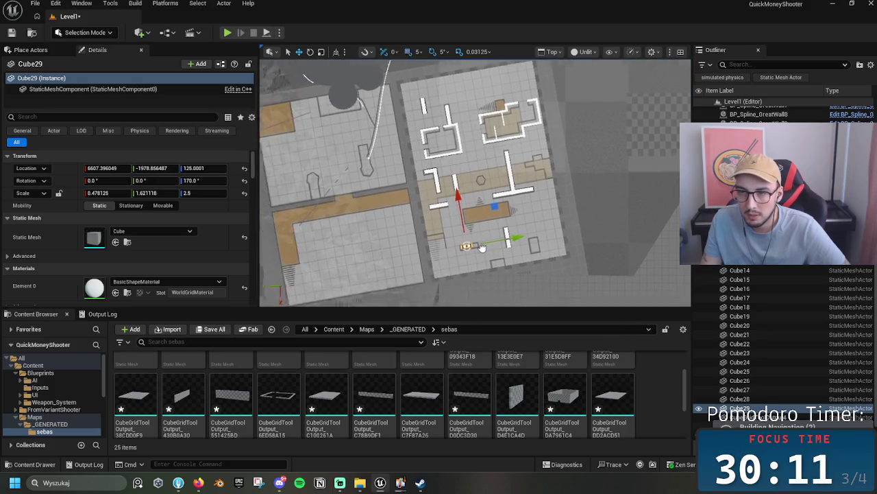
pyautogui.scroll(2, 498, 218)
pyautogui.moveTo(495, 231)
pyautogui.mouseDown()
pyautogui.moveTo(521, 228)
pyautogui.moveTo(499, 232)
pyautogui.moveTo(453, 183)
pyautogui.moveTo(497, 229)
pyautogui.mouseUp()
pyautogui.press('w')
# - Duplicate that wall to the right, move it down, and shorten its length
pyautogui.press('w')
pyautogui.press('r')
pyautogui.moveTo(449, 181); pyautogui.dragTo(459, 214)
pyautogui.moveTo(500, 233)
pyautogui.mouseDown()
pyautogui.moveTo(645, 209)
pyautogui.moveTo(600, 207)
pyautogui.mouseUp()
pyautogui.moveTo(600, 174)
pyautogui.mouseDown()
pyautogui.moveTo(603, 220)
pyautogui.moveTo(603, 200)
pyautogui.mouseUp()
pyautogui.press('r')
pyautogui.moveTo(648, 228)
pyautogui.mouseDown()
pyautogui.moveTo(631, 230)
pyautogui.moveTo(579, 86)
pyautogui.mouseUp()
pyautogui.press('w')
pyautogui.moveTo(599, 183); pyautogui.dragTo(600, 185)
# - Copy the piece left below the central block and rotate it to yaw 80
pyautogui.keyDown('alt'); pyautogui.moveTo(638, 230); pyautogui.dragTo(552, 257); pyautogui.keyUp('alt')
pyautogui.press('e')
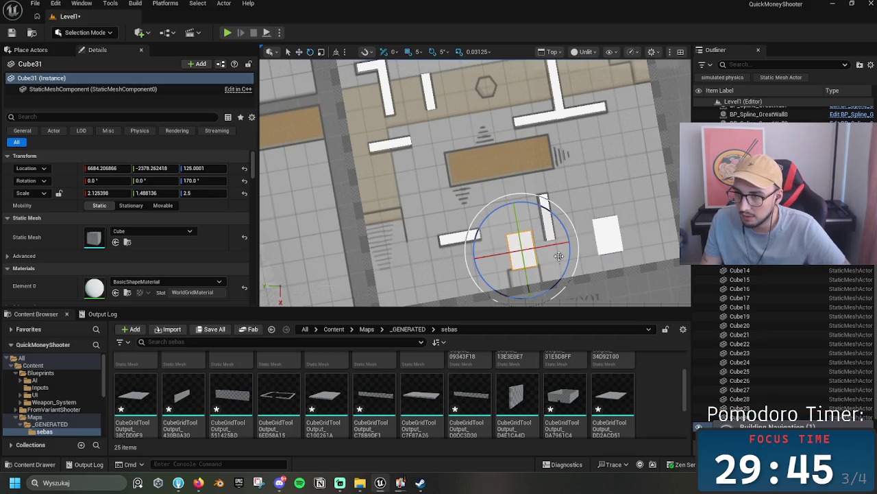
pyautogui.moveTo(548, 206)
pyautogui.mouseDown()
pyautogui.moveTo(583, 170)
pyautogui.moveTo(542, 224)
pyautogui.moveTo(518, 232)
pyautogui.moveTo(532, 271)
pyautogui.mouseUp()
pyautogui.press('w')
pyautogui.scroll(-5, 521, 245)
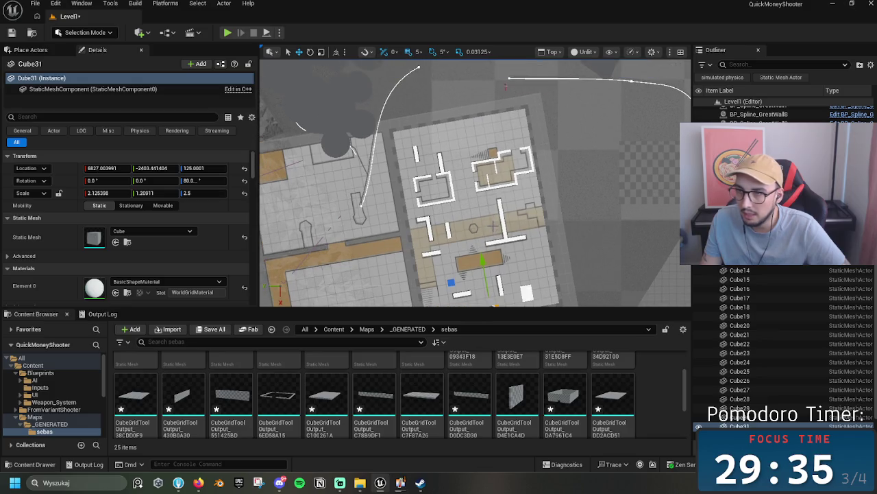
pyautogui.scroll(6, 494, 226)
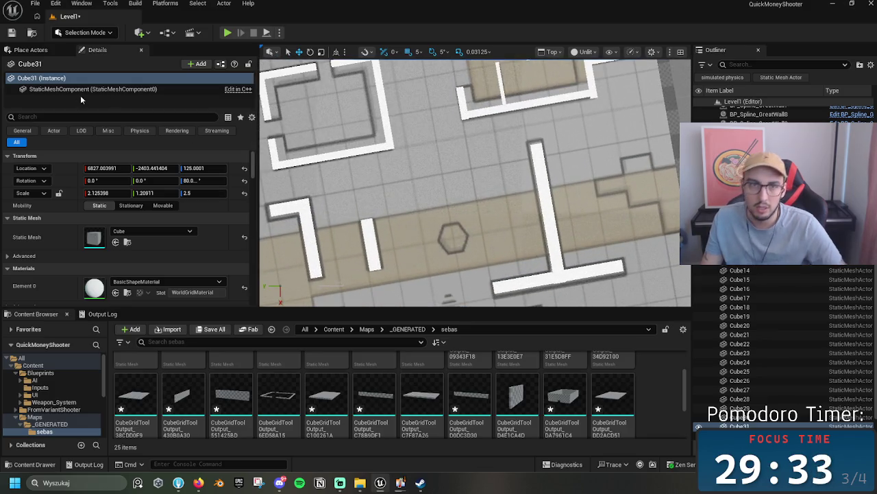
# - Place a Cylinder on the hexagon marker and scale it to 1.28125 x 1.28125 x 2.5
pyautogui.click(41, 50)
pyautogui.moveTo(115, 96)
pyautogui.mouseDown()
pyautogui.moveTo(439, 285)
pyautogui.moveTo(453, 235)
pyautogui.mouseUp()
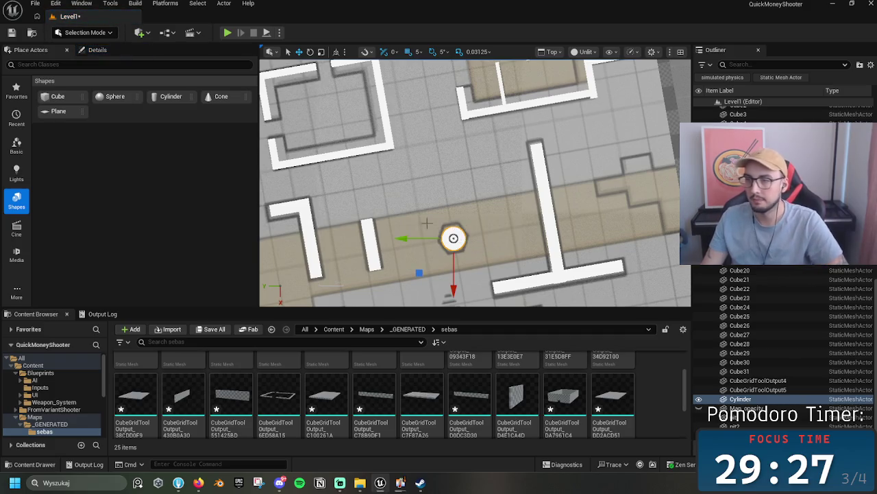
pyautogui.click(94, 52)
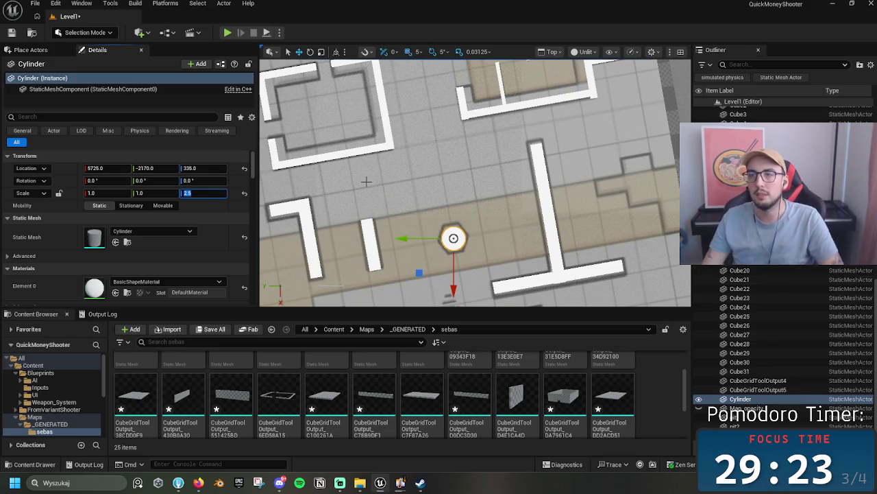
pyautogui.click(483, 223)
pyautogui.click(455, 238)
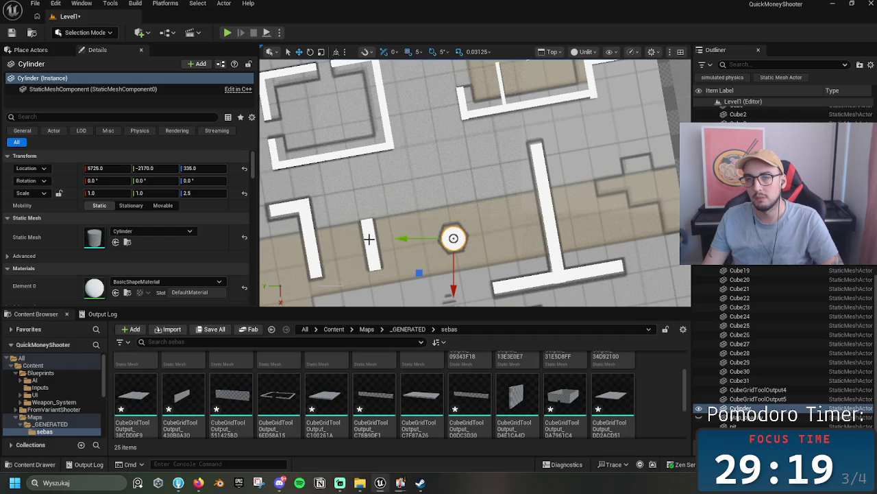
pyautogui.click(369, 239)
pyautogui.click(454, 240)
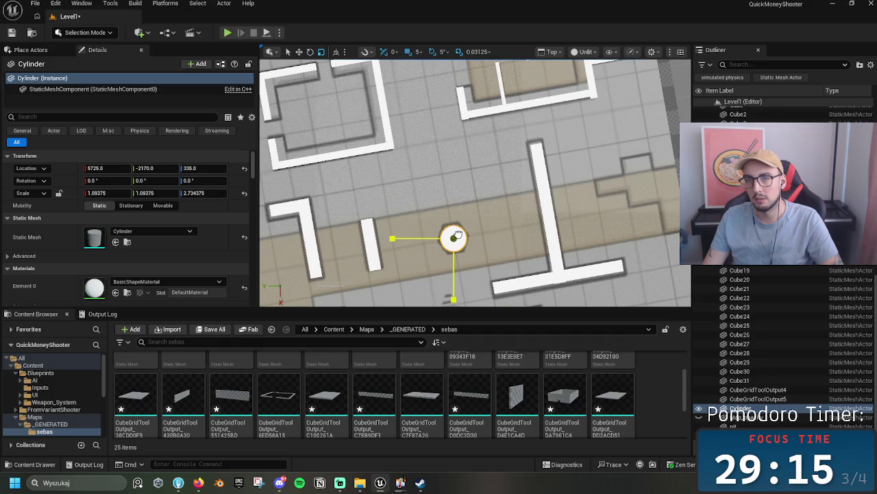
pyautogui.moveTo(461, 231); pyautogui.dragTo(464, 230)
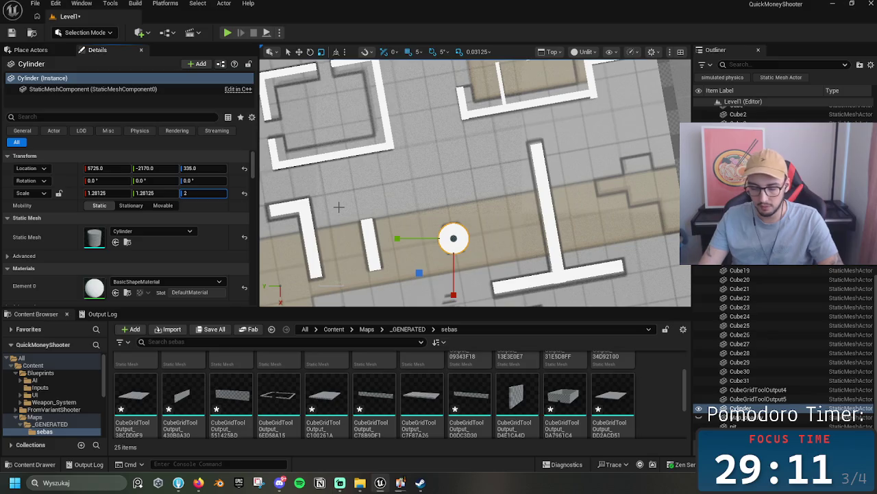
# - Switch the viewport to a lit Perspective view focused on the cylinder
pyautogui.click(552, 51)
pyautogui.click(590, 88)
pyautogui.press('f')
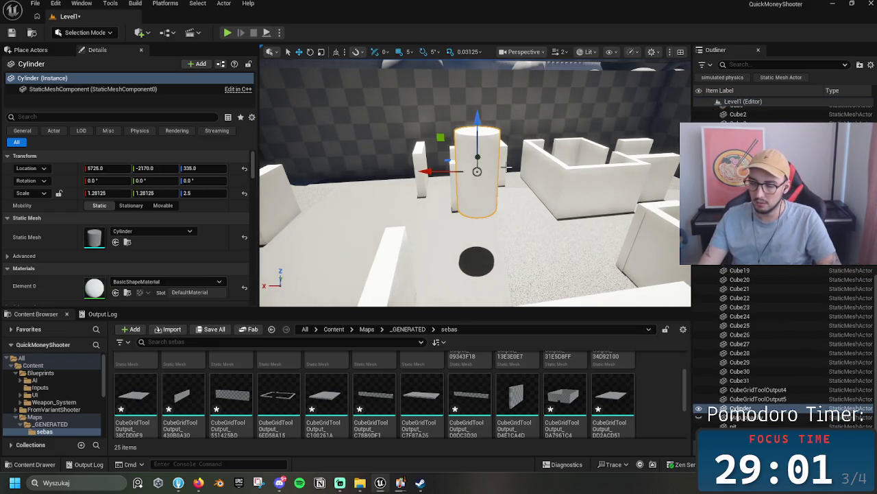
# - Drop the cylinder onto the floor with End, lower it, and set Scale Z to 3.5
pyautogui.press('Escape')
pyautogui.hotkey('ctrl', 'z')
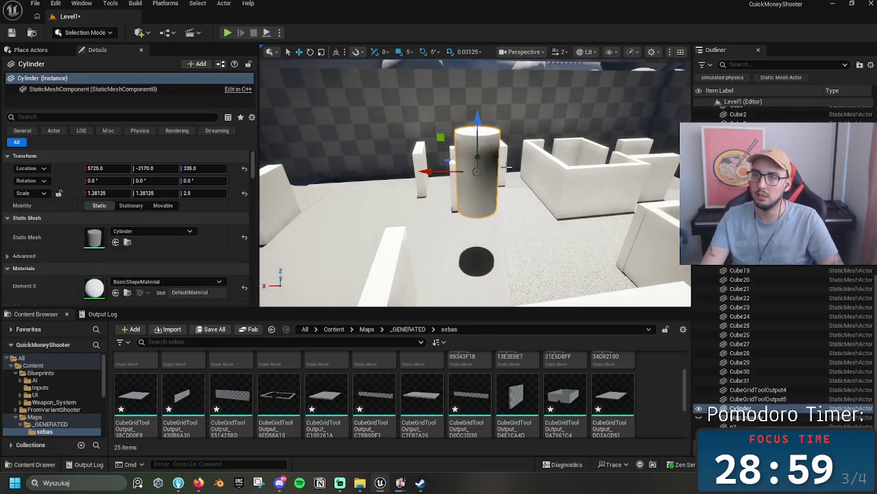
pyautogui.press('End')
pyautogui.moveTo(476, 172)
pyautogui.mouseDown()
pyautogui.moveTo(478, 192)
pyautogui.moveTo(480, 163)
pyautogui.moveTo(466, 173)
pyautogui.moveTo(500, 171)
pyautogui.moveTo(503, 182)
pyautogui.mouseUp()
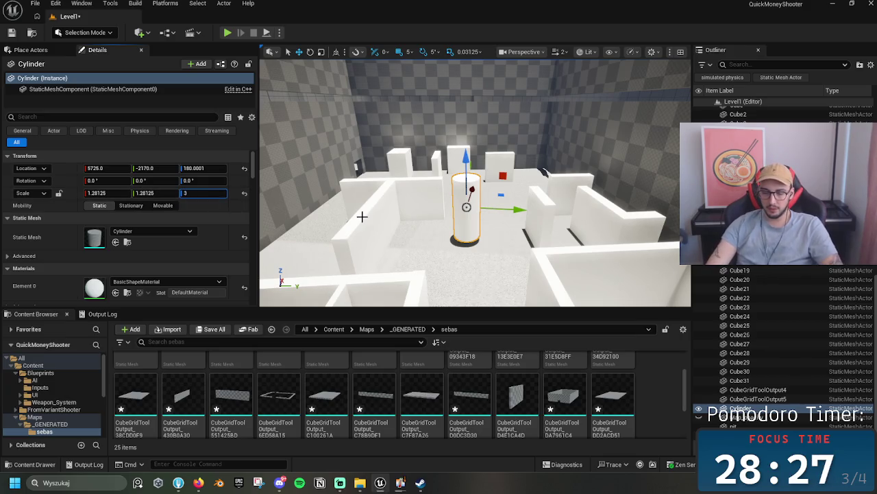
pyautogui.write('3.5')
pyautogui.press('Return')
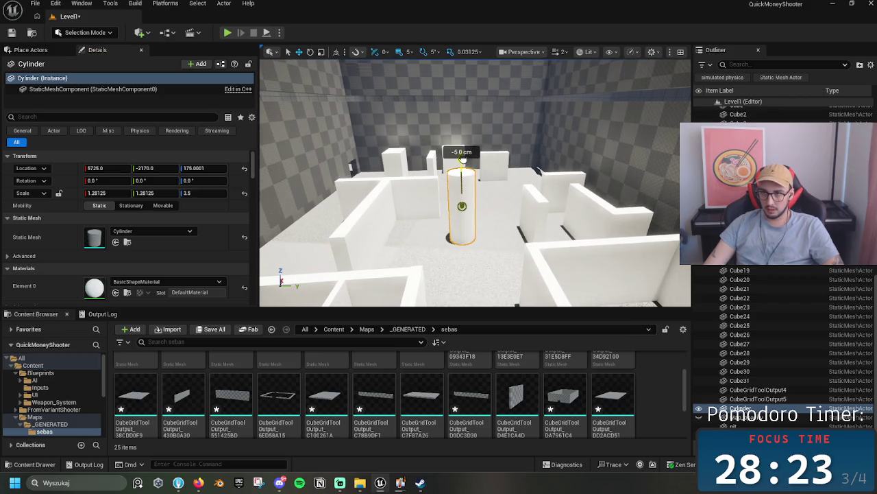
pyautogui.click(500, 168)
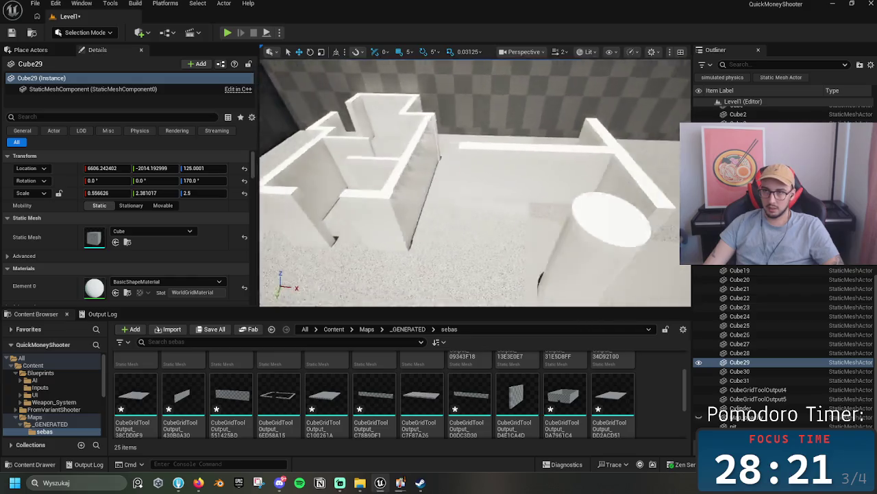
# - Reposition the slanted walls Cube4, Cube11 and Cube2, moving Cube2 to X 4640.268, and frame it
pyautogui.moveTo(475, 183)
pyautogui.mouseDown()
pyautogui.moveTo(438, 165)
pyautogui.moveTo(466, 172)
pyautogui.moveTo(459, 165)
pyautogui.moveTo(476, 184)
pyautogui.moveTo(469, 177)
pyautogui.moveTo(568, 165)
pyautogui.moveTo(531, 166)
pyautogui.mouseUp()
pyautogui.click(569, 165)
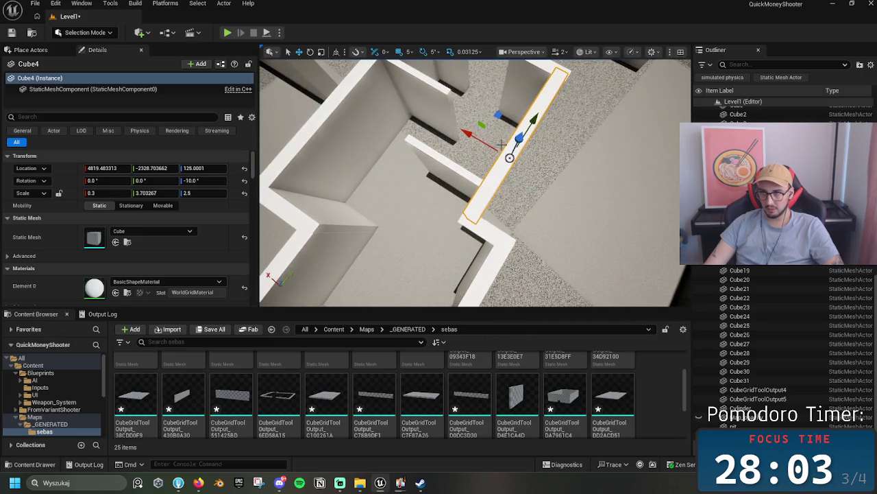
pyautogui.moveTo(479, 141); pyautogui.dragTo(525, 166)
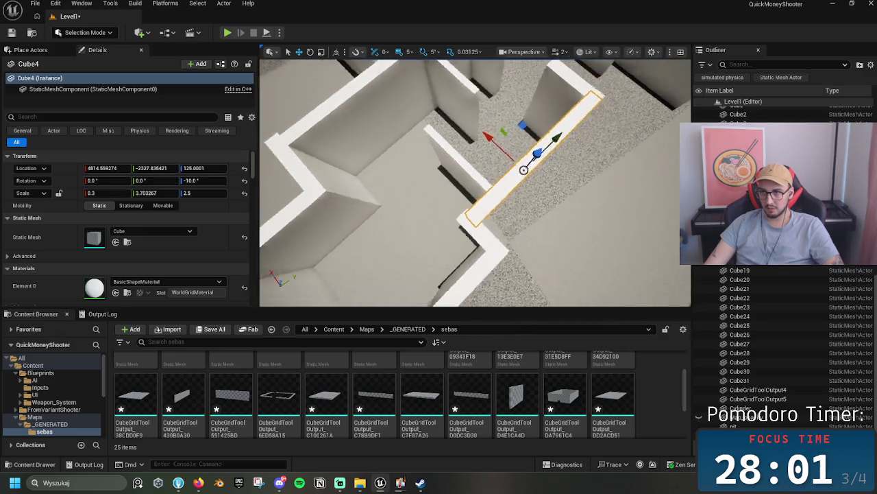
pyautogui.click(532, 196)
pyautogui.moveTo(532, 196)
pyautogui.mouseDown()
pyautogui.moveTo(596, 209)
pyautogui.moveTo(578, 217)
pyautogui.mouseUp()
pyautogui.click(597, 210)
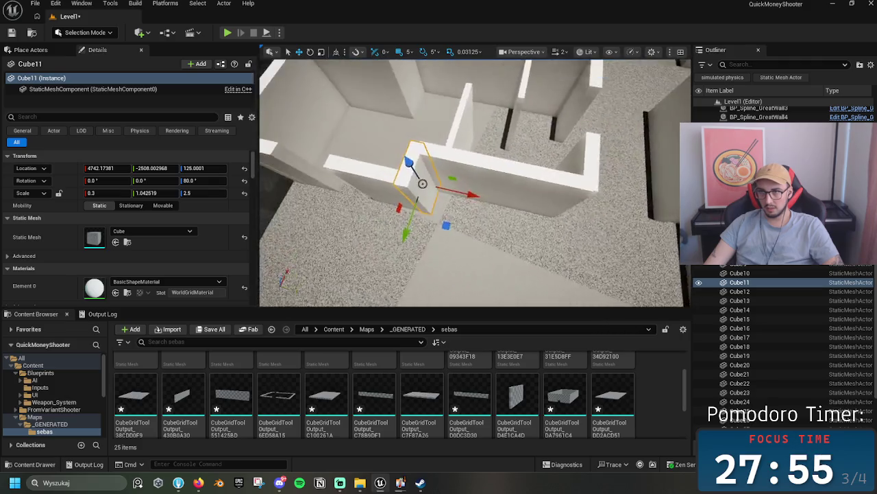
pyautogui.click(495, 204)
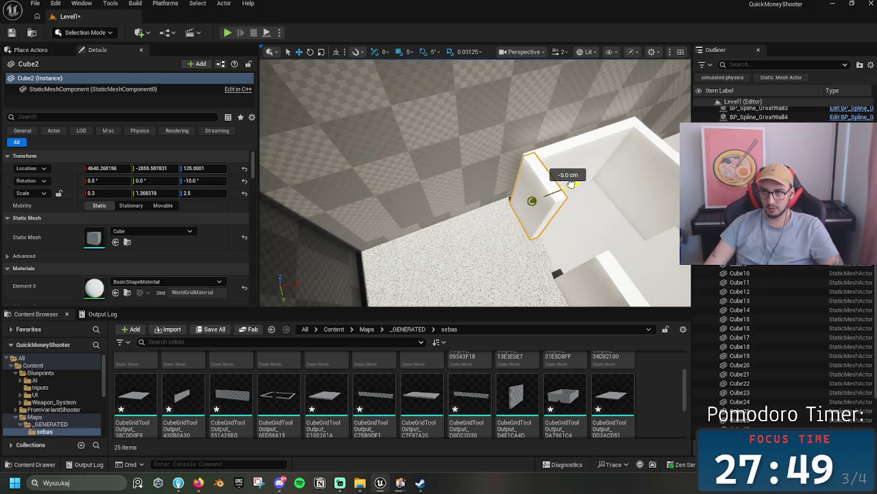
pyautogui.press('f')
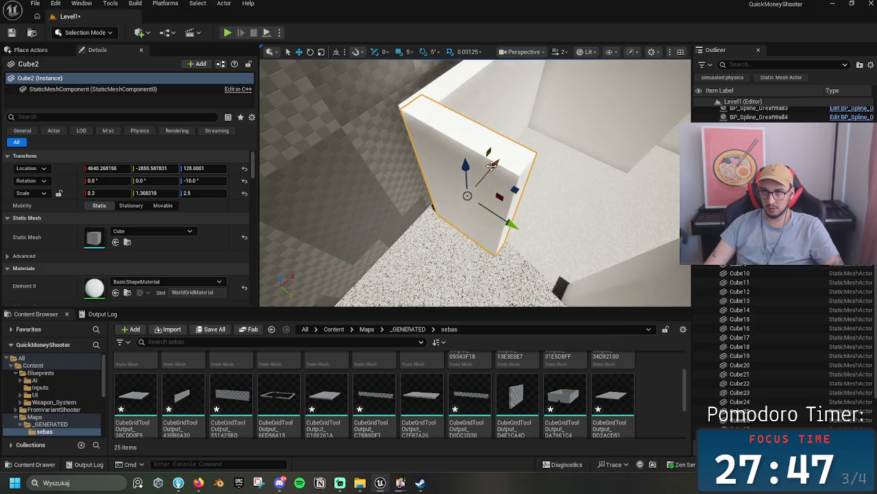
pyautogui.scroll(-10, 504, 198)
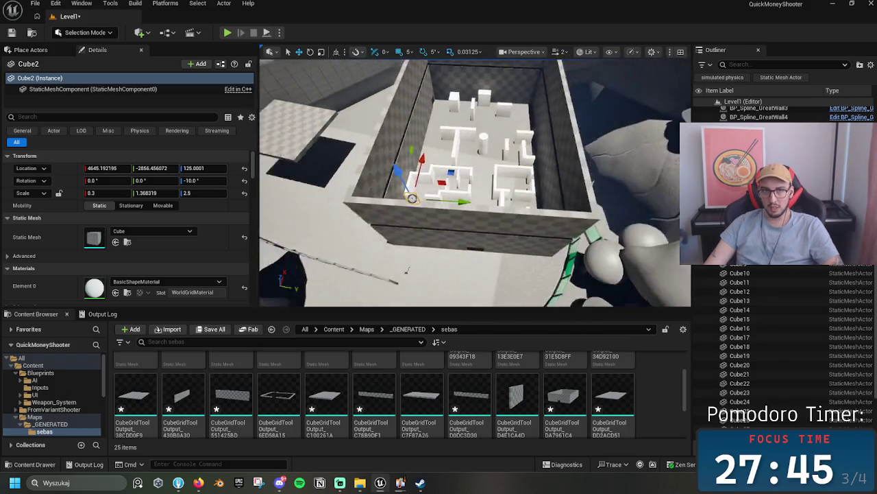
pyautogui.scroll(-10, 475, 182)
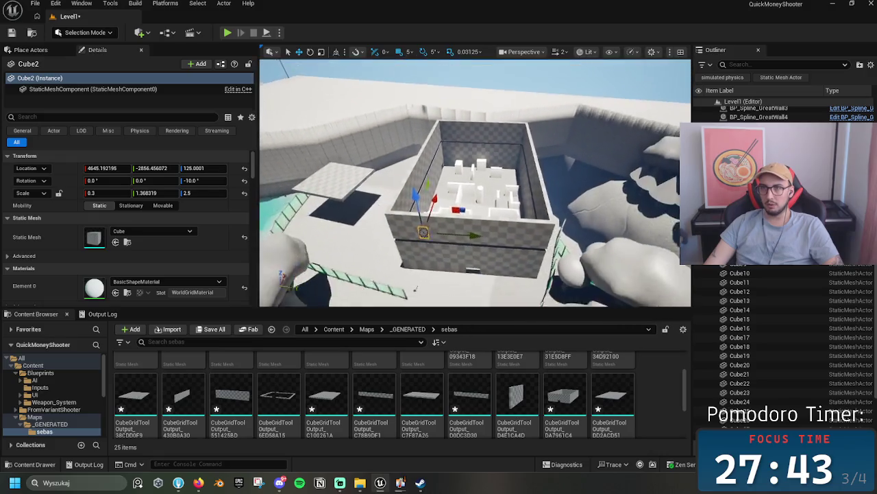
pyautogui.scroll(10, 475, 183)
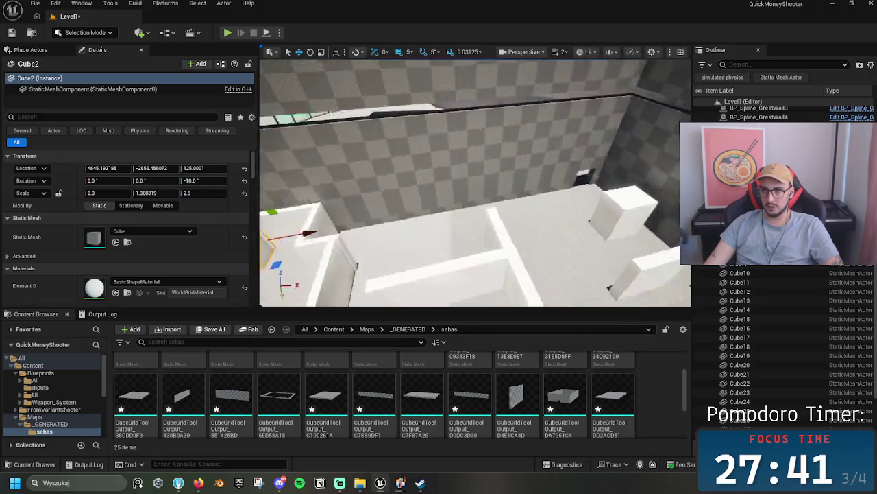
pyautogui.scroll(-10, 475, 183)
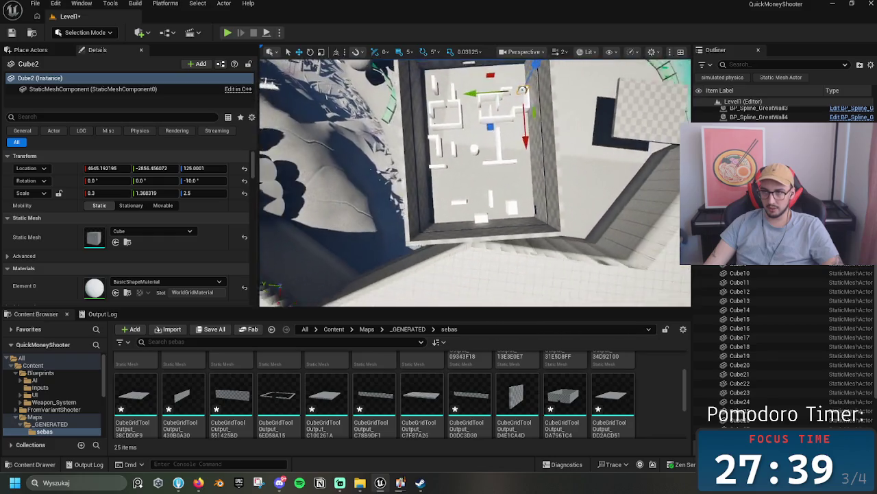
pyautogui.scroll(1, 475, 182)
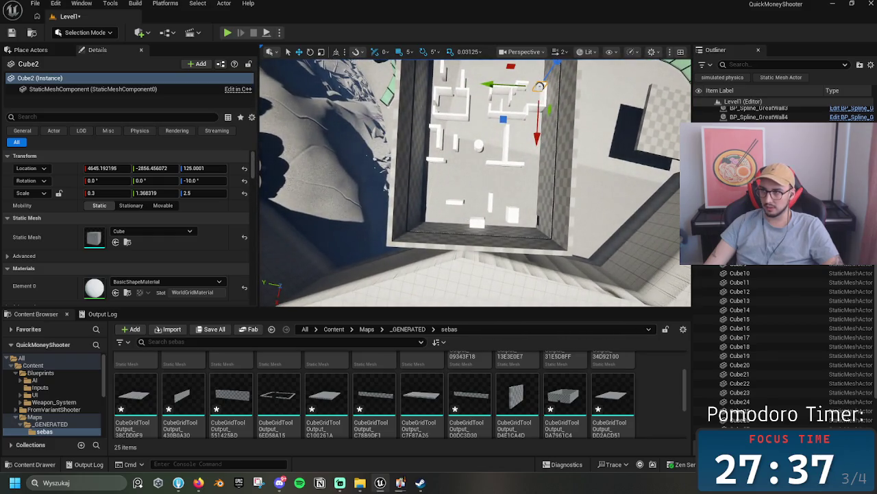
pyautogui.scroll(5, 781, 343)
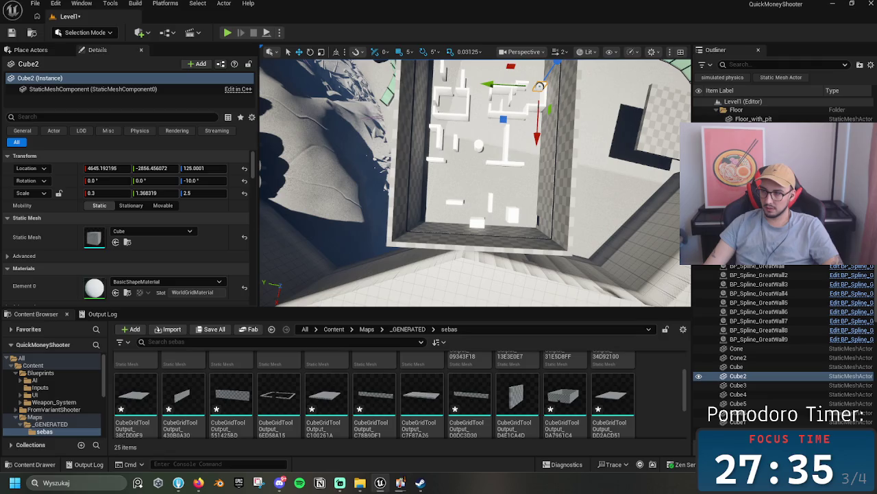
pyautogui.moveTo(475, 183); pyautogui.dragTo(425, 161)
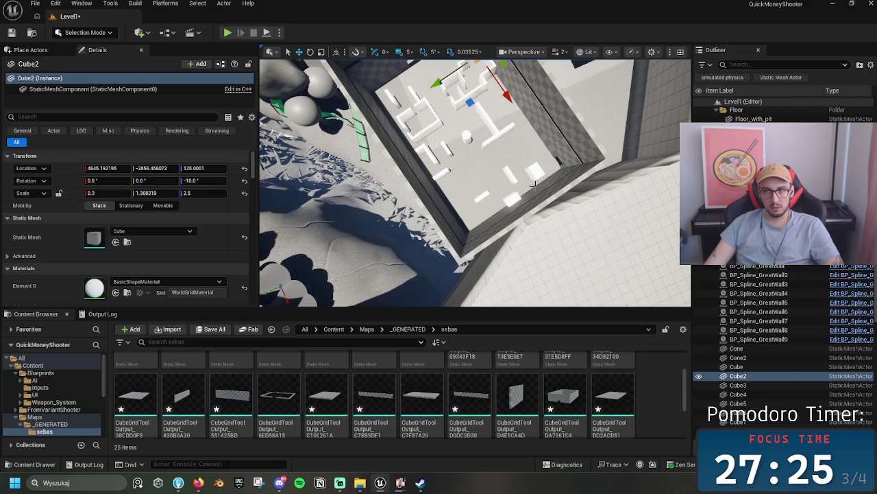
pyautogui.click(537, 127)
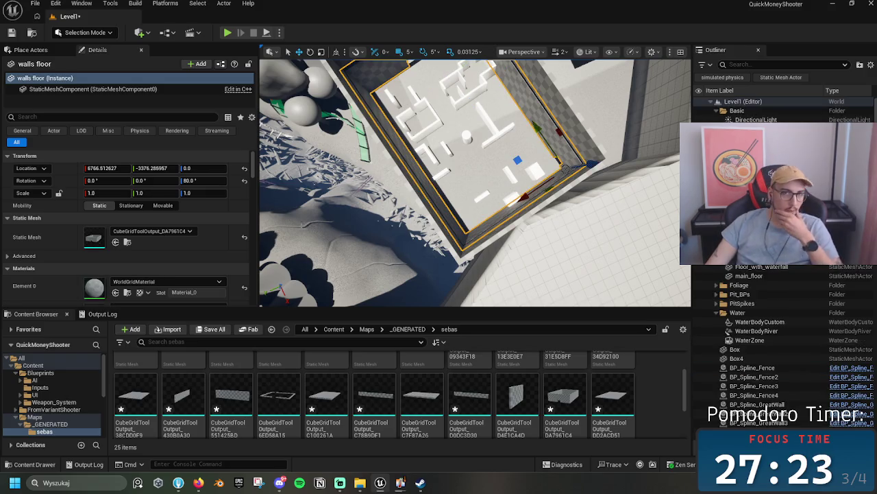
pyautogui.moveTo(477, 220)
pyautogui.mouseDown()
pyautogui.moveTo(477, 205)
pyautogui.moveTo(452, 199)
pyautogui.moveTo(452, 178)
pyautogui.moveTo(462, 188)
pyautogui.mouseUp()
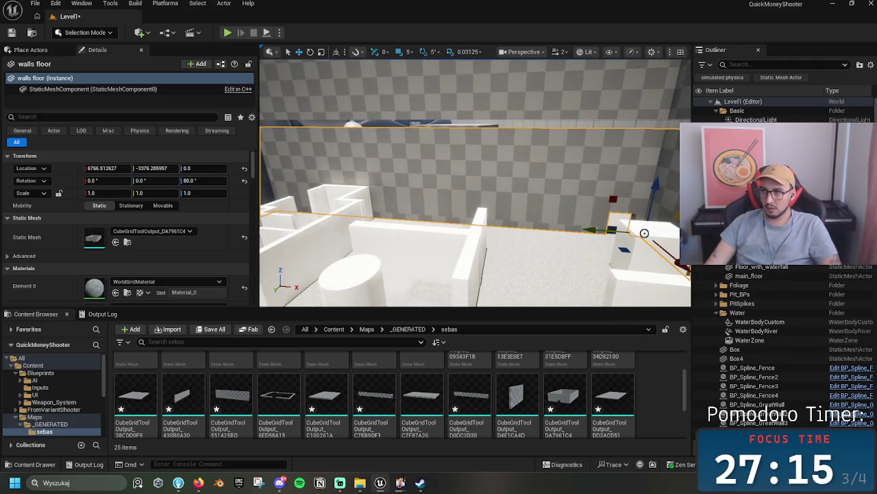
pyautogui.scroll(-1, 759, 278)
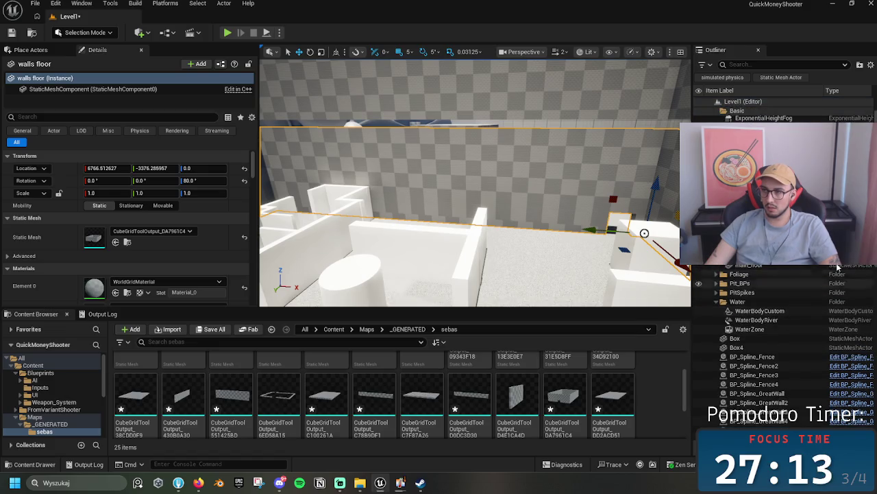
pyautogui.click(477, 245)
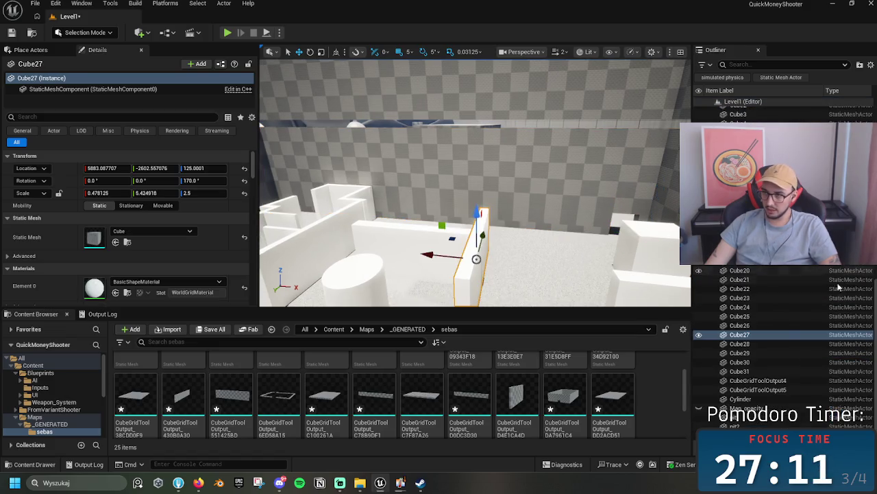
pyautogui.click(744, 375)
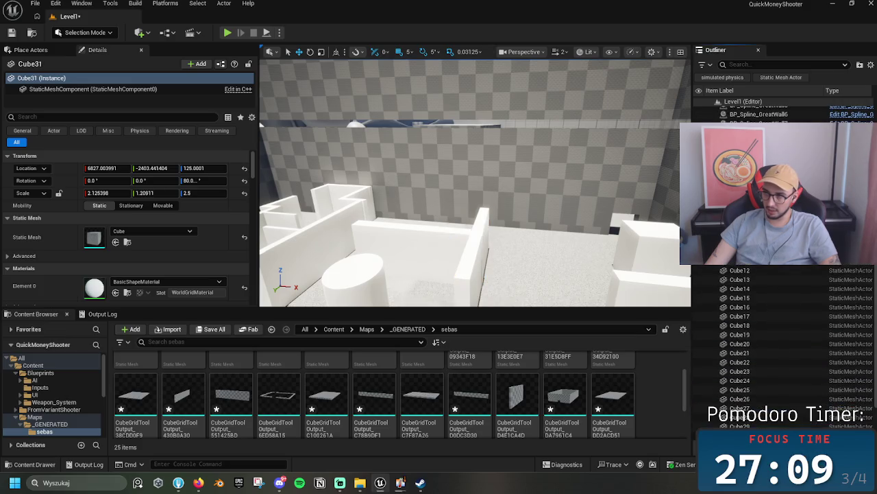
pyautogui.hotkey('ctrl', 'a')
pyautogui.press('Up')
pyautogui.press('Up')
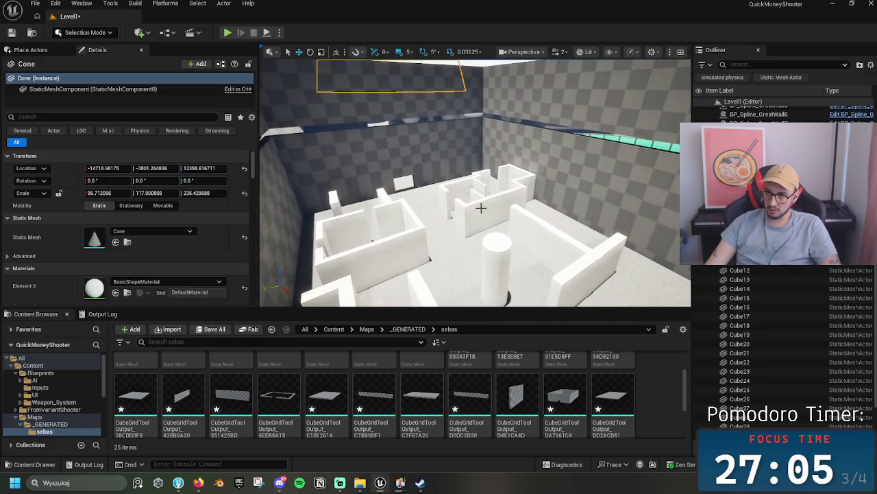
pyautogui.click(471, 199)
pyautogui.click(480, 185)
pyautogui.scroll(-1, 758, 288)
# - Group Cube through Cube31 into a new Outliner folder named 'Interior walls'
pyautogui.keyDown('shift'); pyautogui.click(752, 372); pyautogui.keyUp('shift')
pyautogui.rightClick(773, 266)
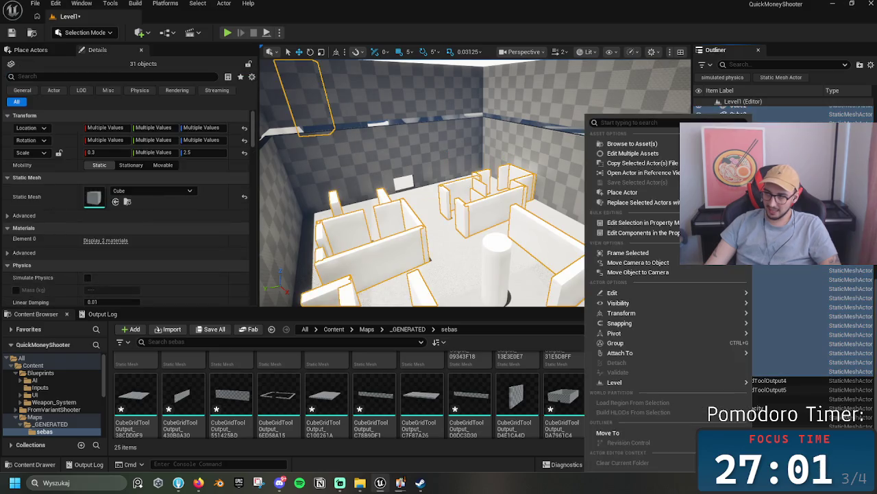
pyautogui.moveTo(685, 433)
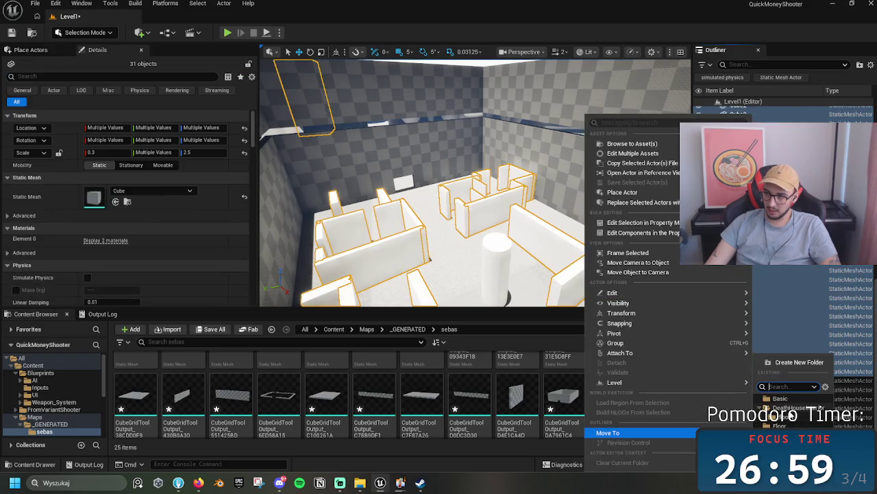
pyautogui.click(796, 362)
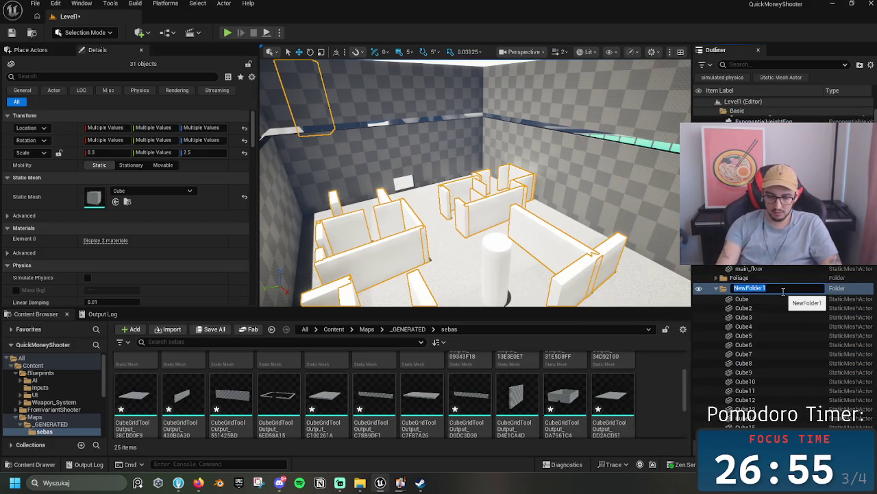
pyautogui.write('Interior walls')
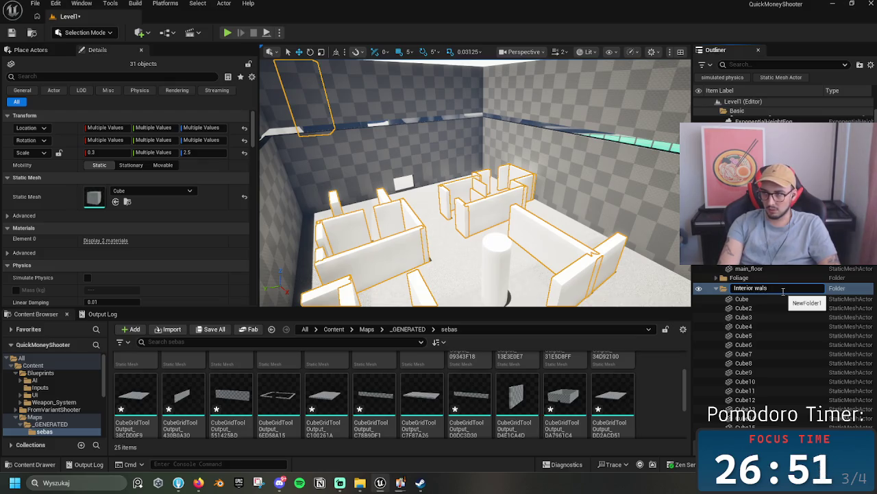
pyautogui.press('Return')
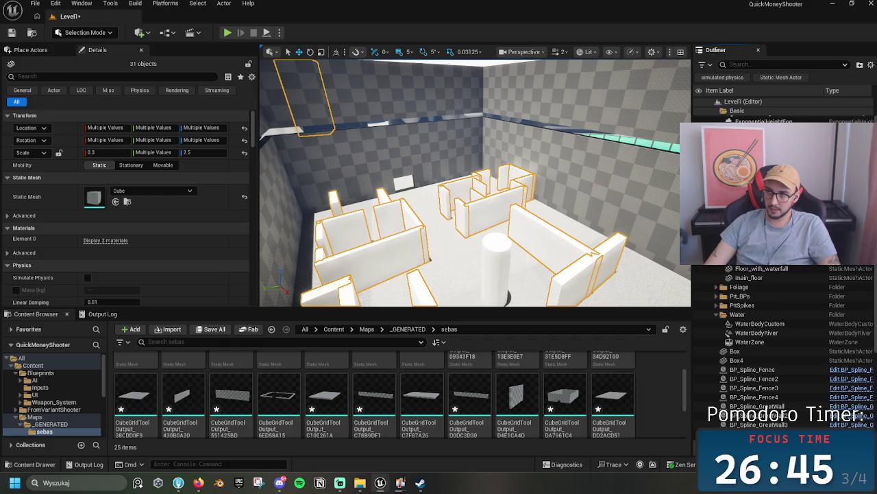
pyautogui.moveTo(543, 236); pyautogui.dragTo(471, 180)
pyautogui.click(471, 180)
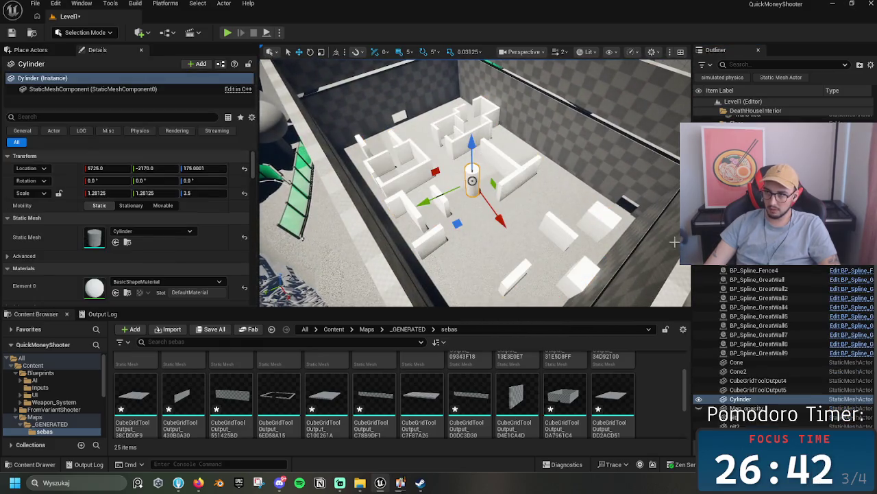
# - Move the Cylinder into the Interior walls folder
pyautogui.rightClick(741, 399)
pyautogui.moveTo(746, 359)
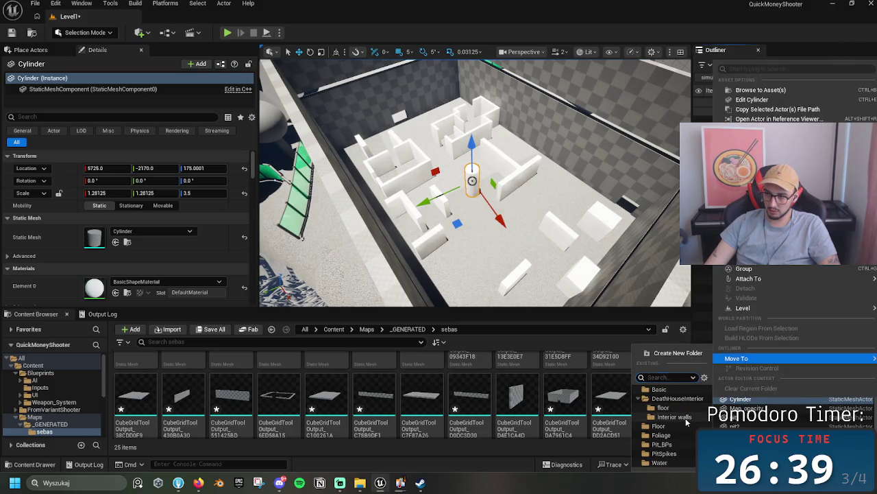
pyautogui.click(686, 422)
# - View the room from a new angle and frame the roof mesh at height 1100
pyautogui.click(514, 144)
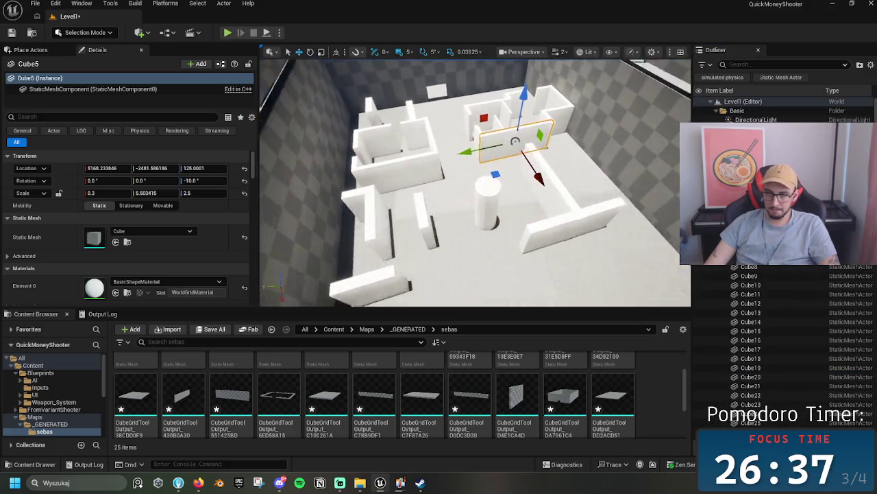
pyautogui.scroll(-5, 533, 208)
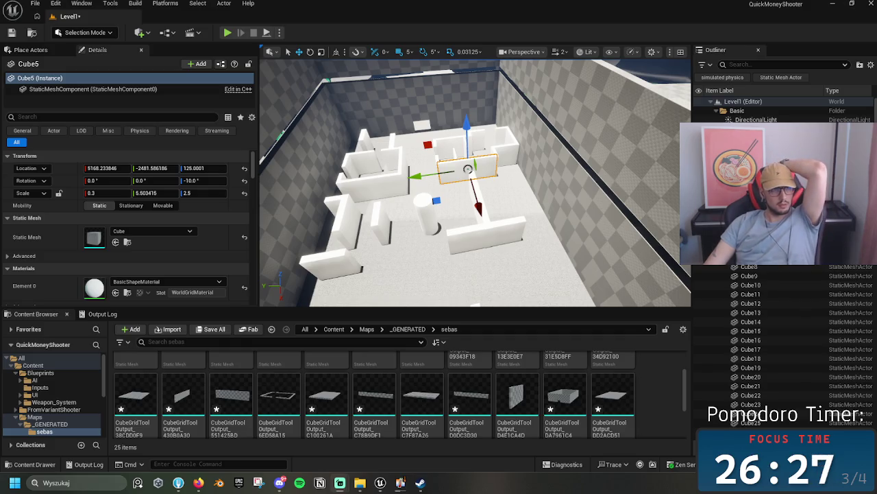
pyautogui.moveTo(489, 216)
pyautogui.mouseDown()
pyautogui.moveTo(473, 218)
pyautogui.moveTo(489, 216)
pyautogui.moveTo(489, 178)
pyautogui.mouseUp()
pyautogui.click(488, 217)
pyautogui.scroll(5, 782, 274)
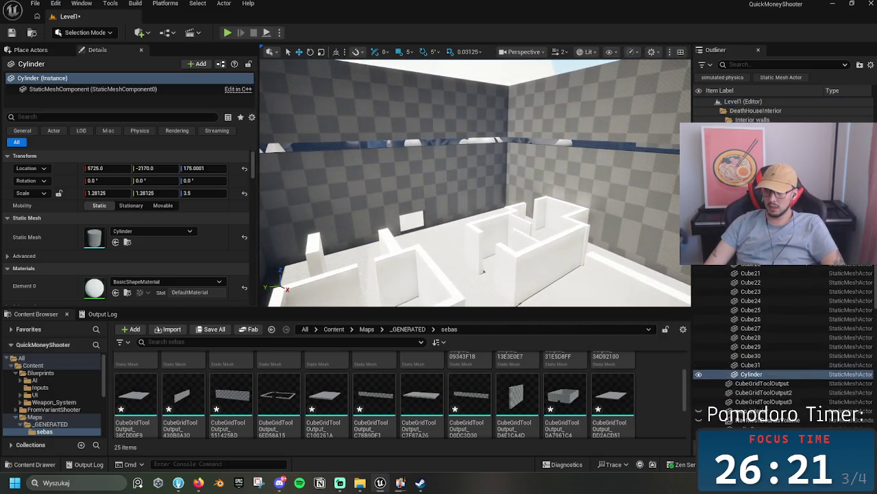
pyautogui.click(747, 119)
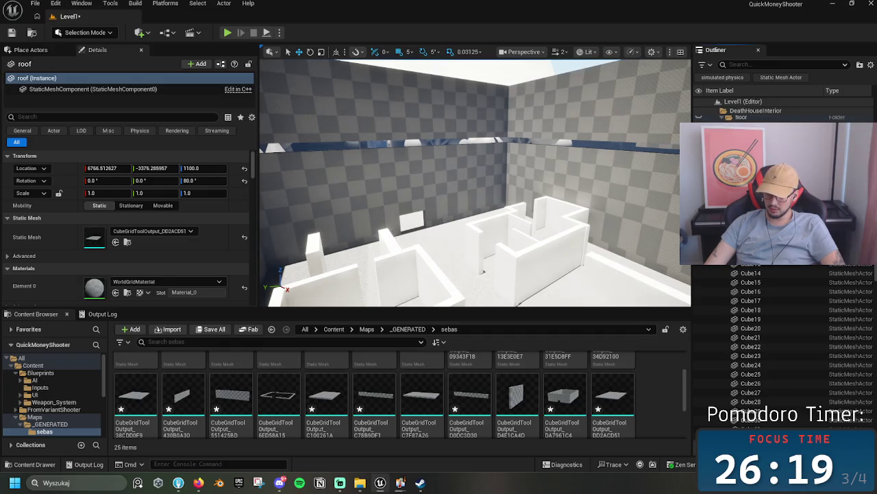
pyautogui.press('f')
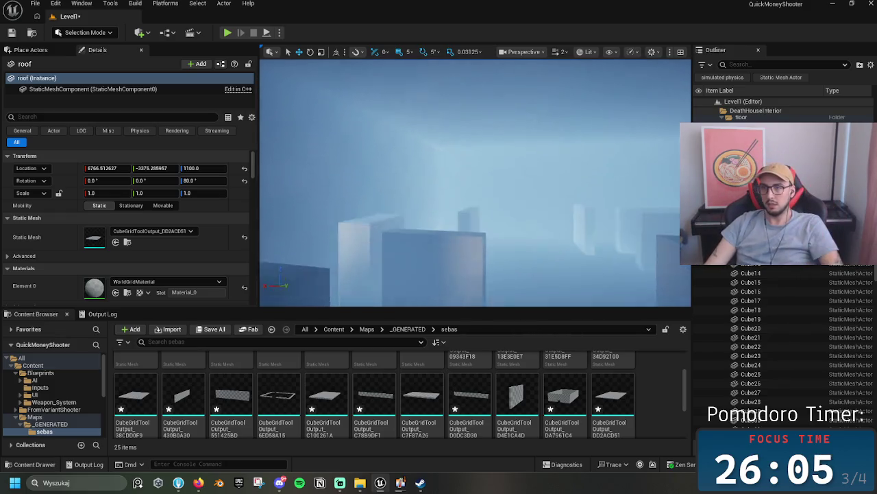
# - Fly down to the white-walled rooms, select the walls floor mesh, and start Play-In-Editor with Alt+P
pyautogui.press('f')
pyautogui.moveTo(560, 181); pyautogui.dragTo(560, 240)
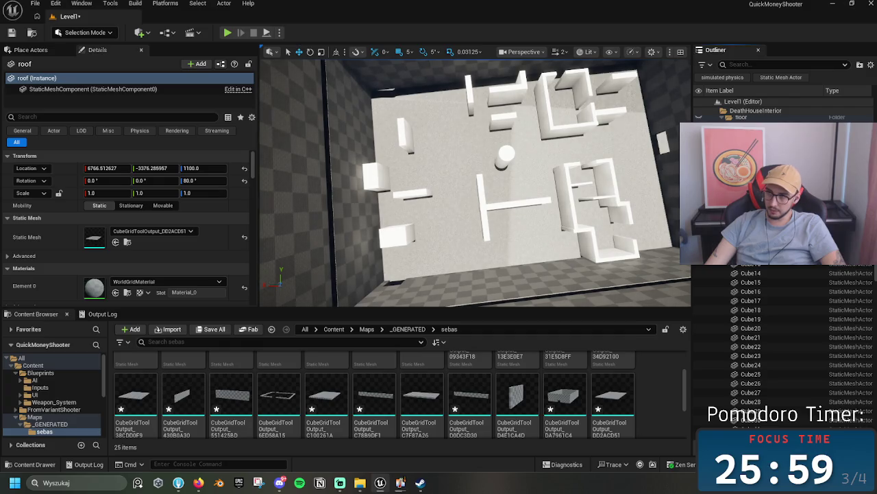
pyautogui.scroll(8, 781, 342)
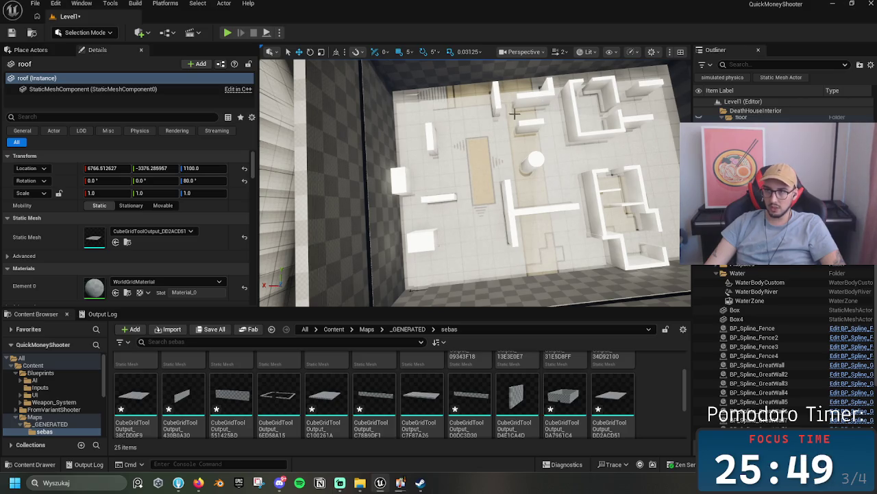
pyautogui.moveTo(555, 246)
pyautogui.mouseDown()
pyautogui.moveTo(521, 206)
pyautogui.moveTo(541, 240)
pyautogui.moveTo(477, 215)
pyautogui.mouseUp()
pyautogui.moveTo(626, 218)
pyautogui.mouseDown()
pyautogui.moveTo(590, 192)
pyautogui.moveTo(576, 219)
pyautogui.moveTo(500, 164)
pyautogui.moveTo(464, 190)
pyautogui.mouseUp()
pyautogui.click(511, 152)
pyautogui.hotkey('alt', 'p')
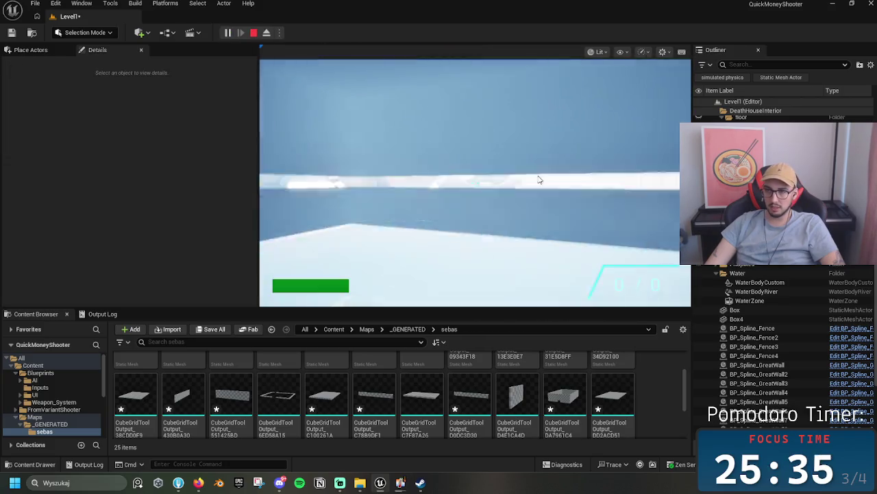
# - Walk through the corridors to the checkered wall opening, then exit the play session with Esc
pyautogui.press('w')
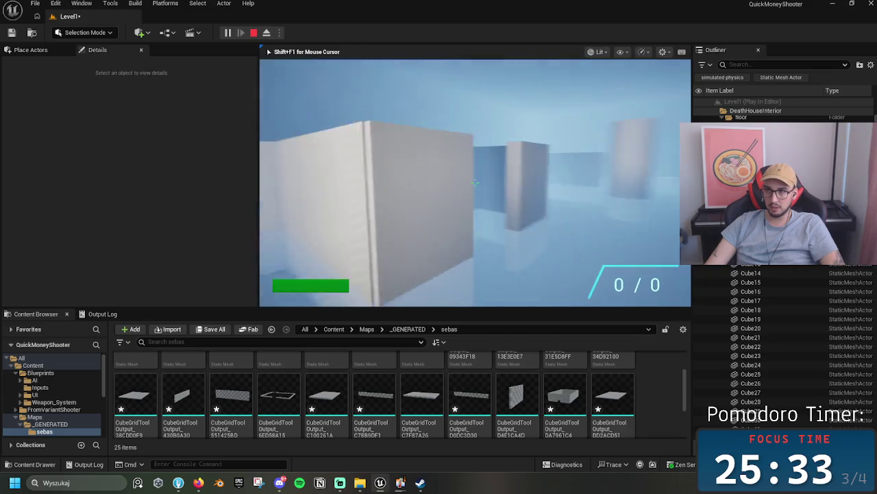
pyautogui.press('w')
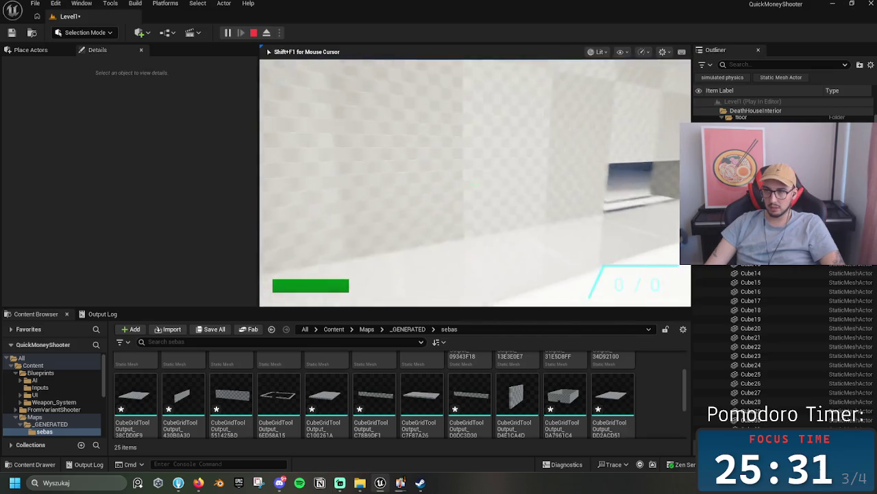
pyautogui.press('w')
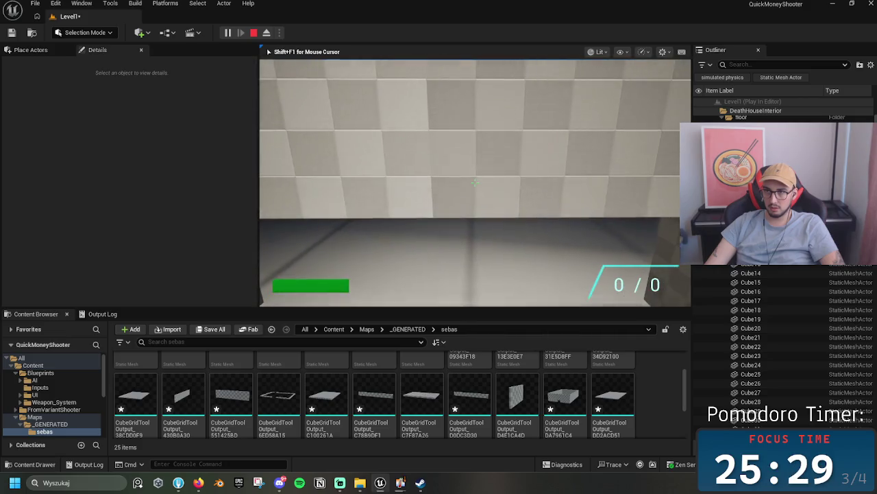
pyautogui.press('w')
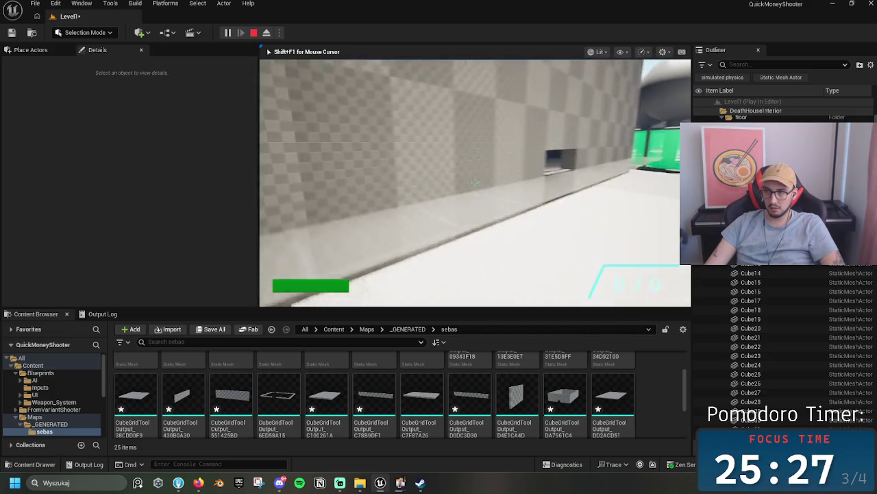
pyautogui.press('w')
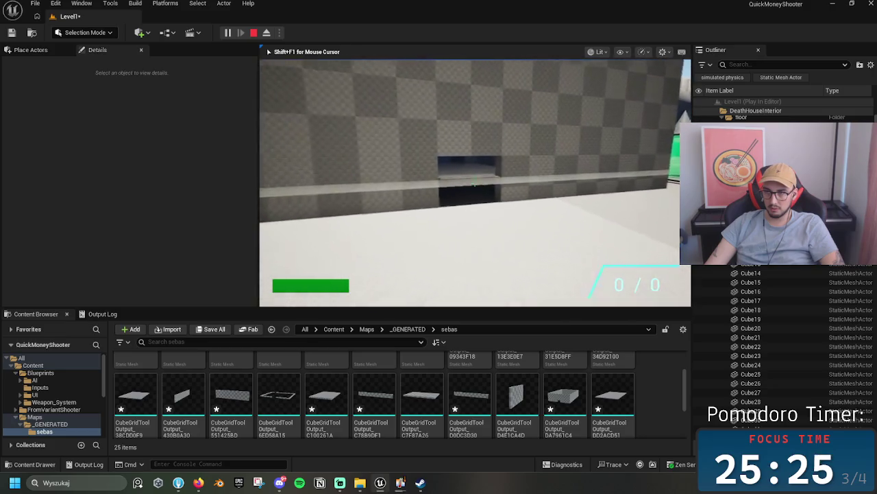
pyautogui.press('Escape')
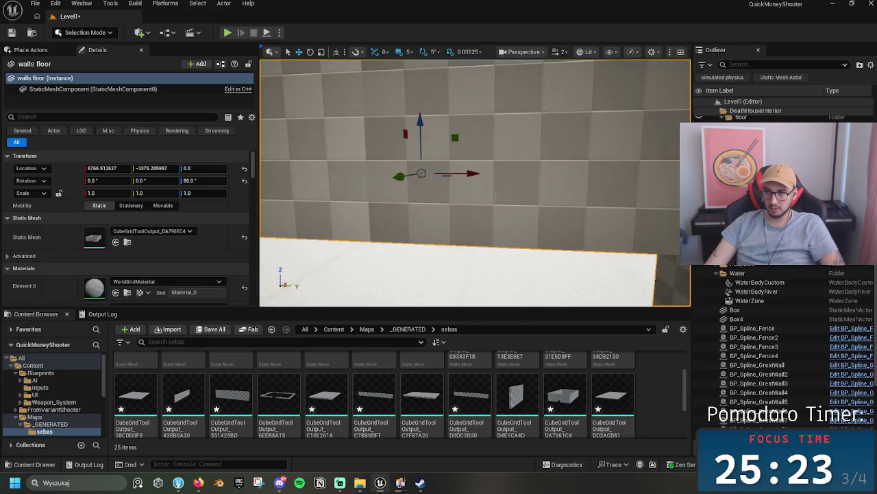
# - Switch the editor to Modeling mode and start Cube Grid on the walls floor mesh
pyautogui.scroll(-5, 476, 182)
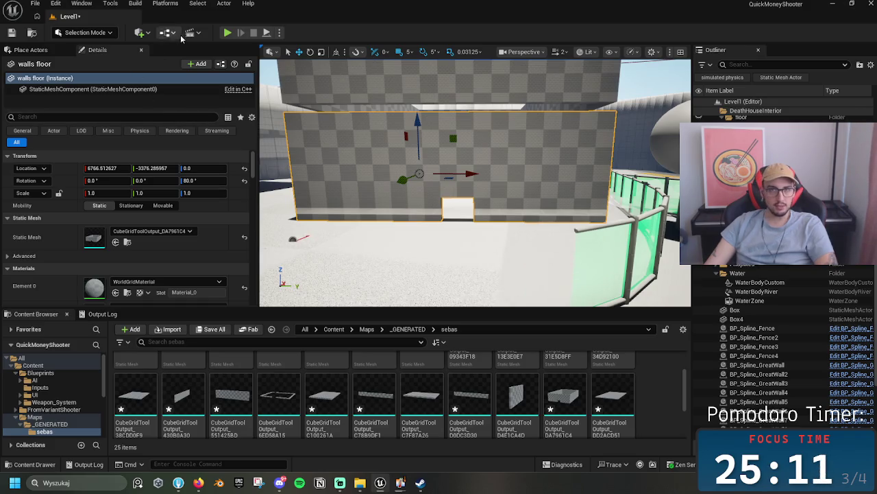
pyautogui.click(101, 32)
pyautogui.click(88, 90)
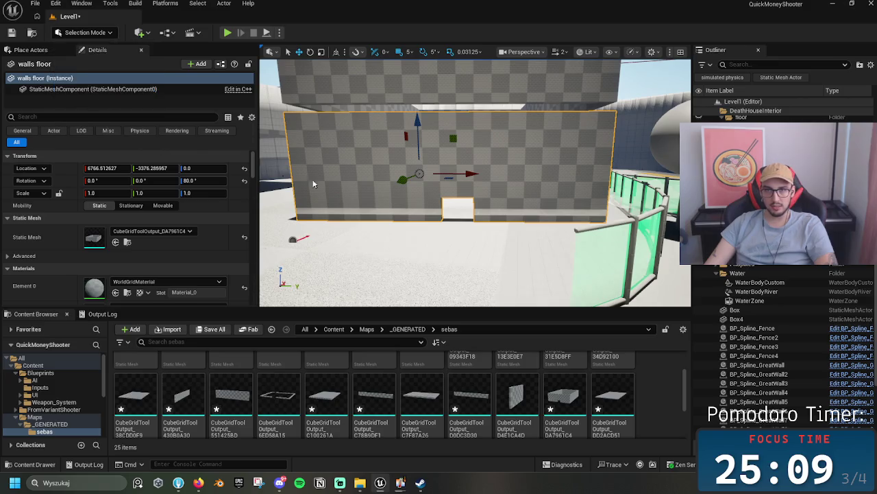
pyautogui.click(69, 146)
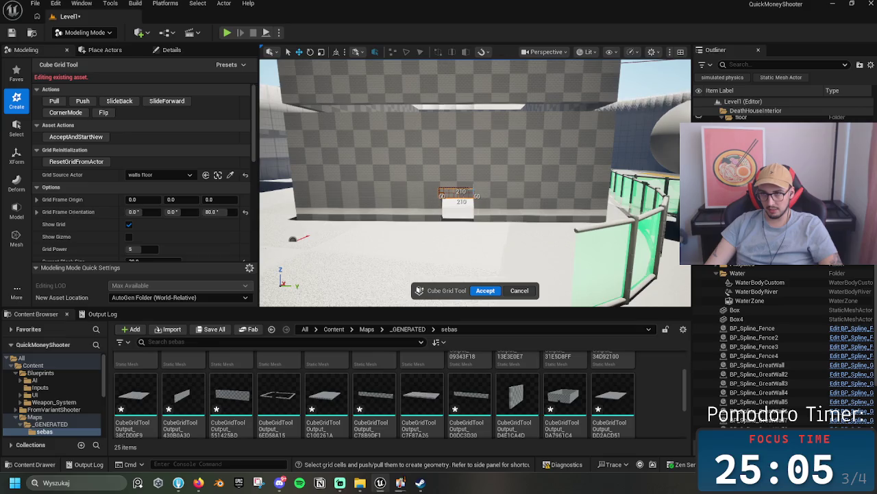
# - With block size 50, extrude the 200×100 cells above the white block, then play the level
pyautogui.moveTo(500, 209); pyautogui.dragTo(475, 169)
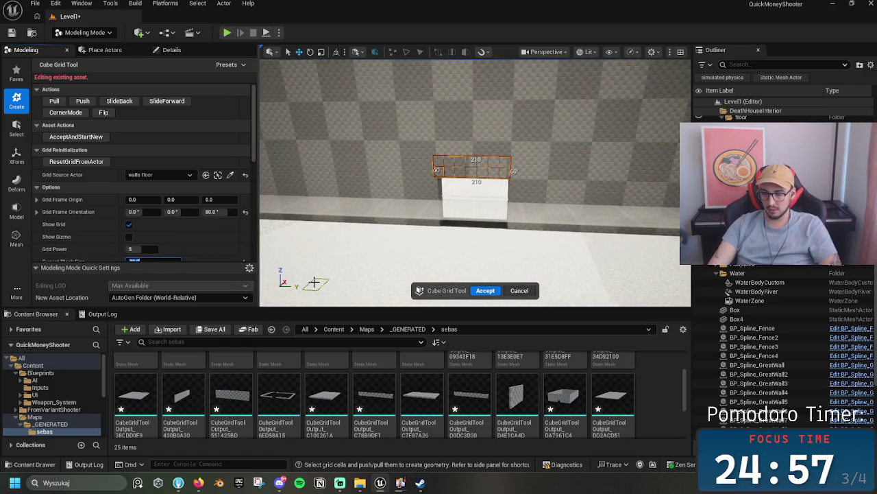
pyautogui.click(99, 254)
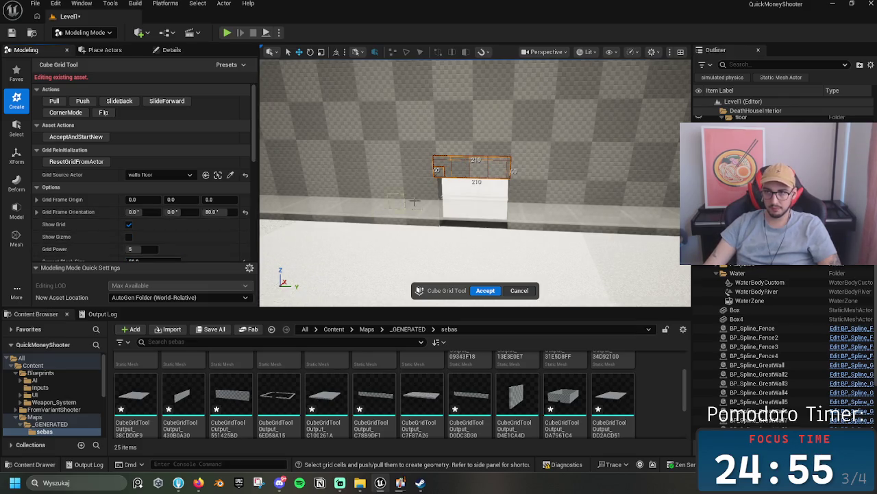
pyautogui.press('e')
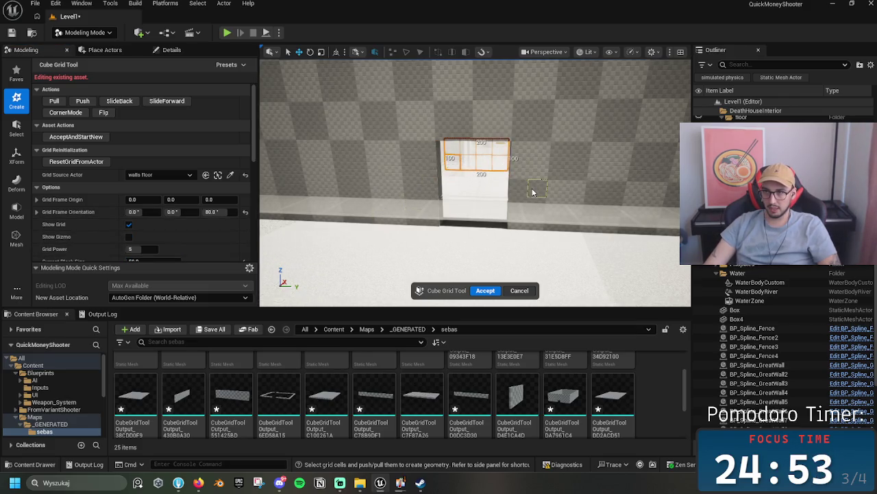
pyautogui.moveTo(526, 194); pyautogui.dragTo(466, 199)
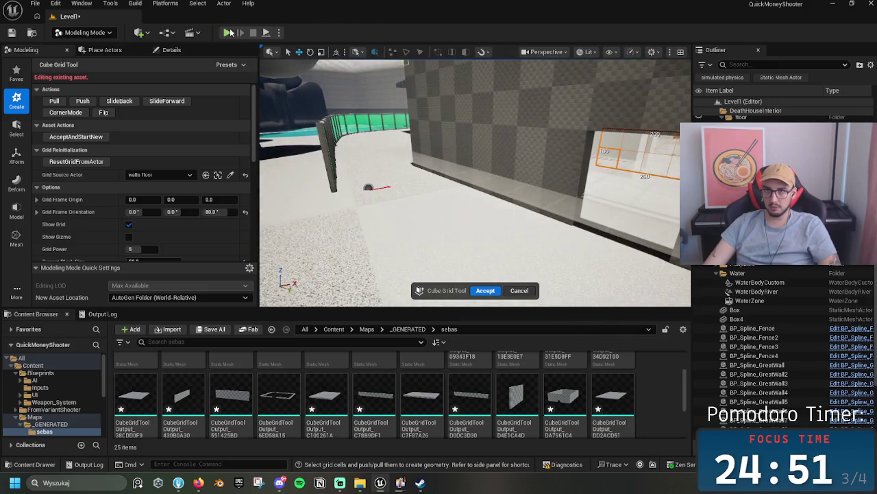
pyautogui.click(227, 33)
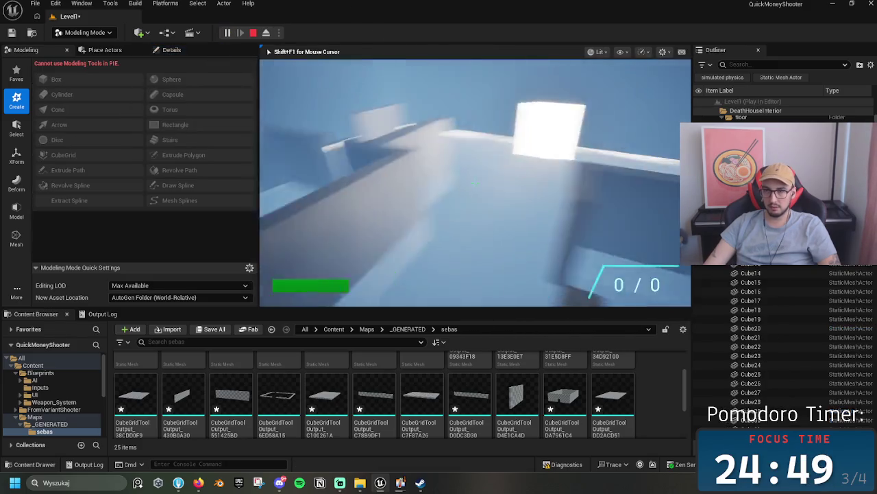
# - Walk past the white block and through the doorway to the corridor step, then stop playing
pyautogui.press('w')
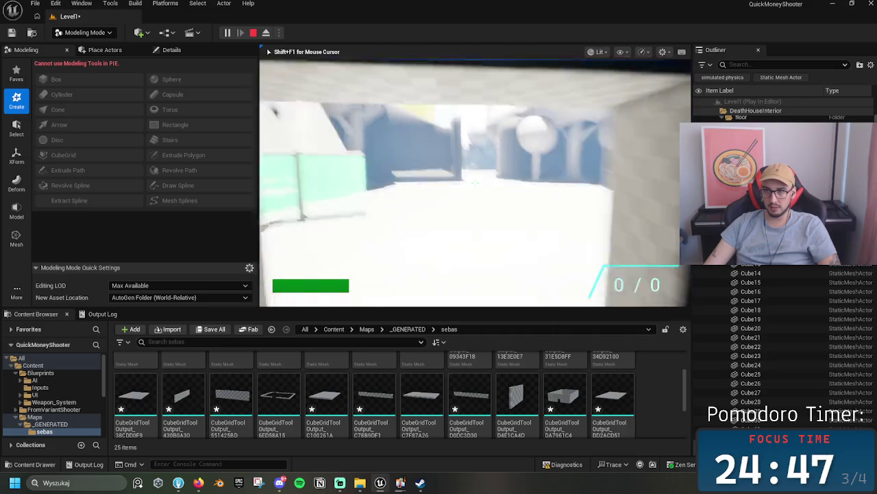
pyautogui.press('w')
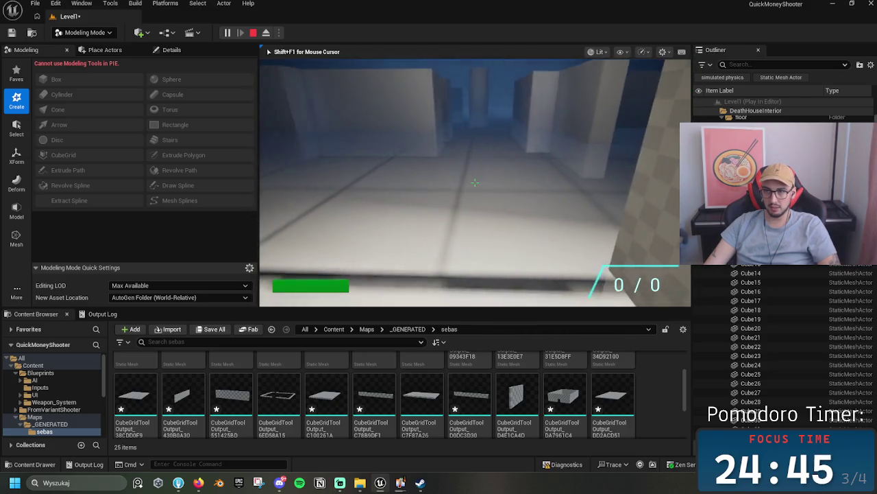
pyautogui.press('w')
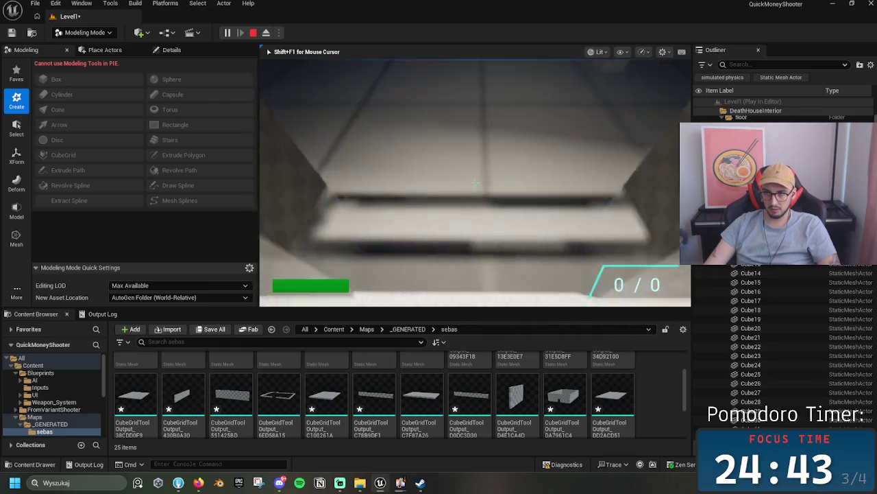
pyautogui.press('w')
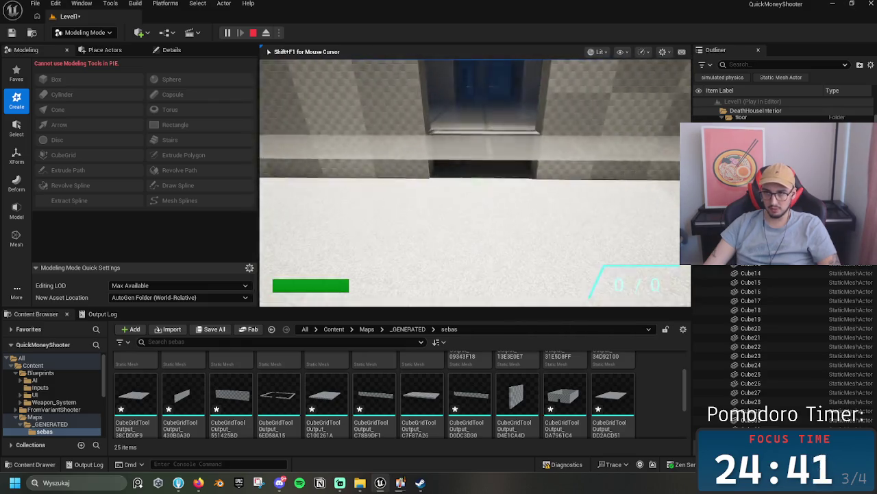
pyautogui.press('w')
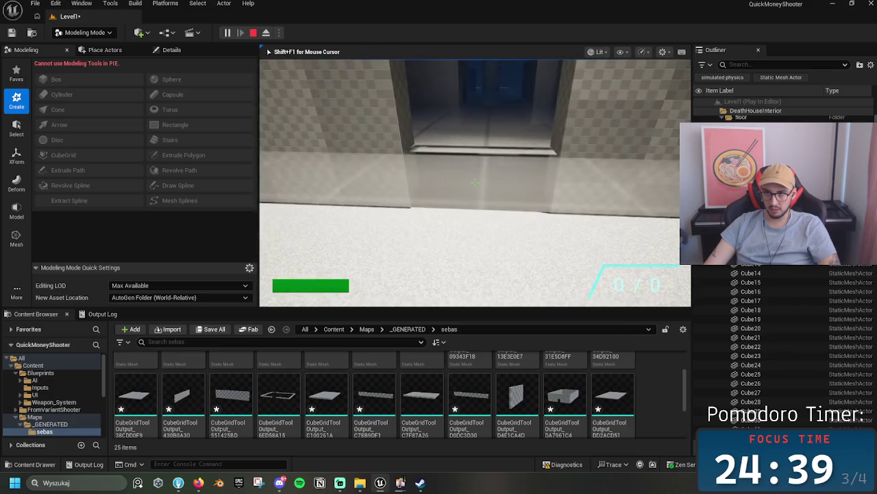
pyautogui.press('w')
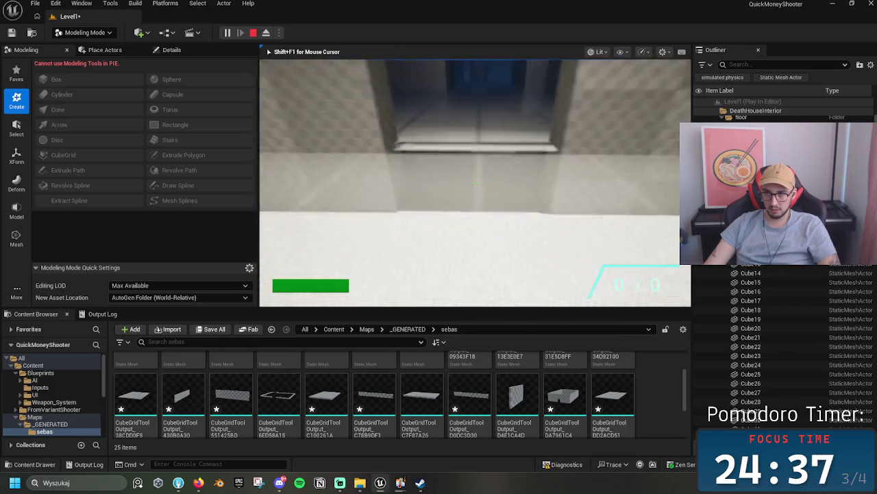
pyautogui.press('Escape')
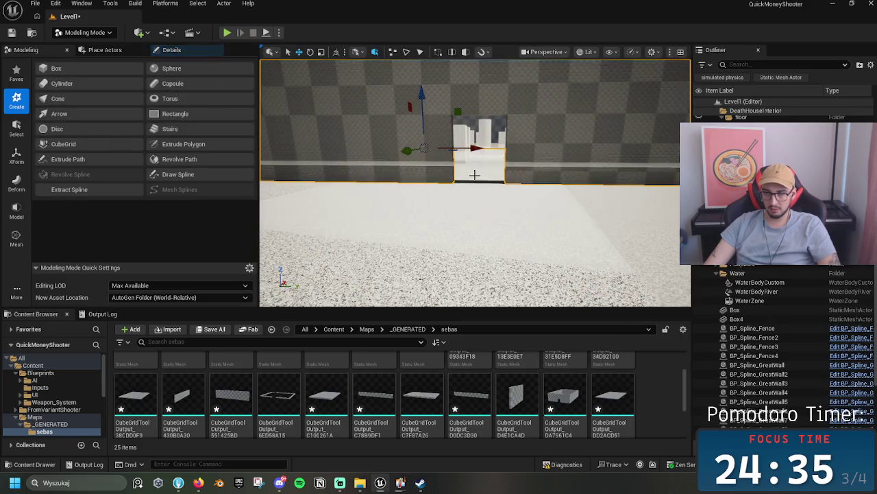
# - Select the ground mesh in the viewport and start another play session
pyautogui.moveTo(489, 107); pyautogui.dragTo(488, 107)
pyautogui.moveTo(478, 140); pyautogui.dragTo(478, 140)
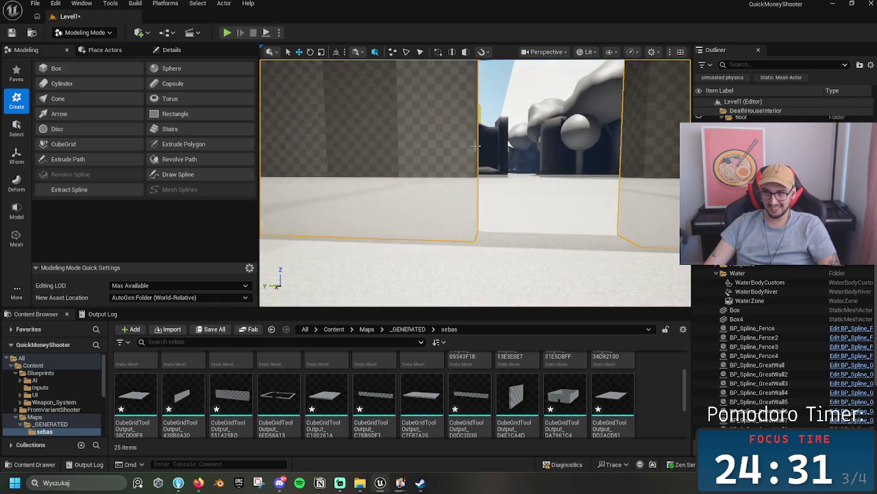
pyautogui.click(498, 202)
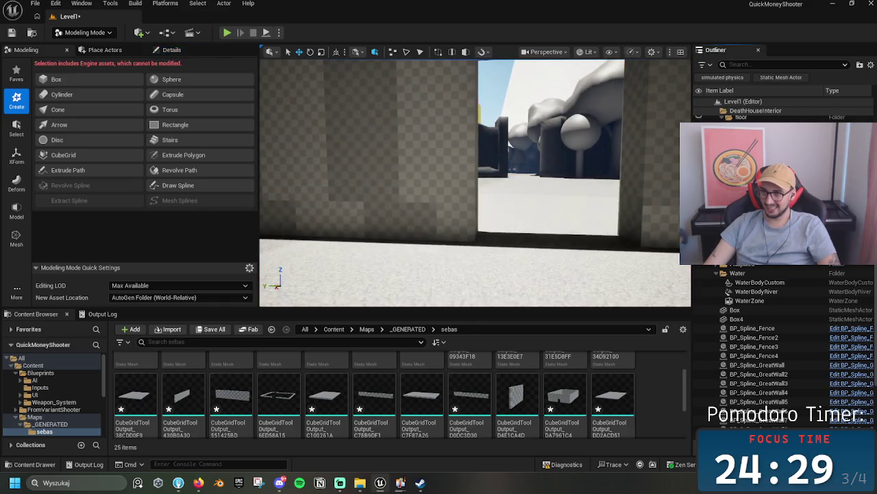
pyautogui.click(227, 33)
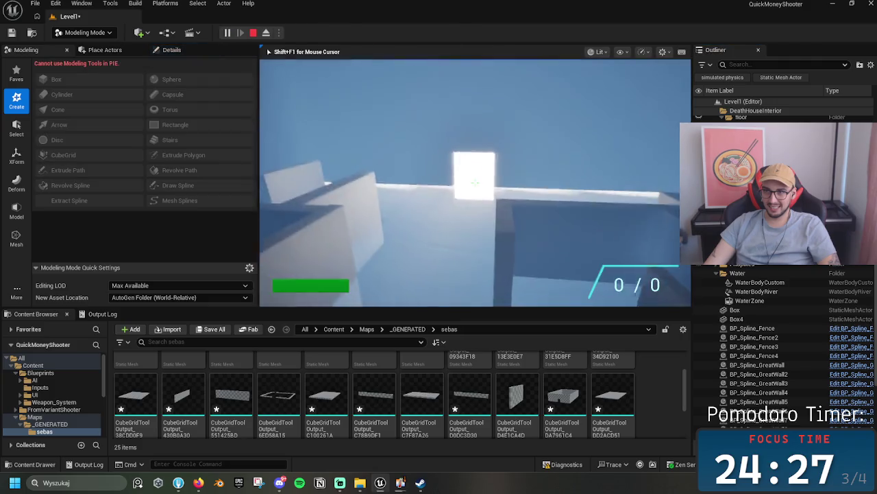
# - Walk through the blue doorway toward the stepped corridor, stop playing, and select the checkered wall
pyautogui.press('w')
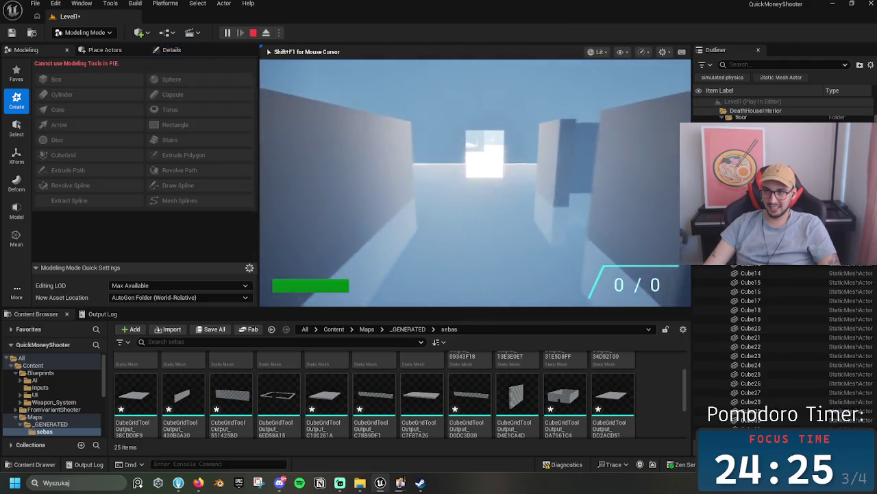
pyautogui.press('w')
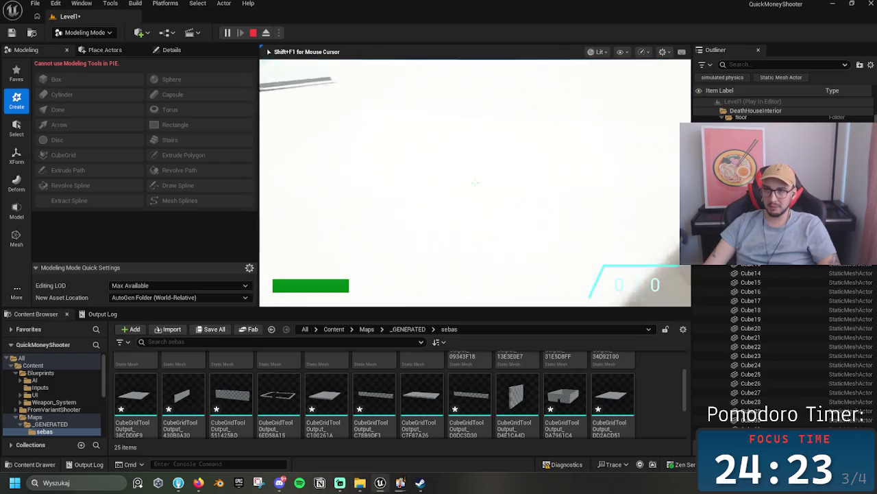
pyautogui.press('w')
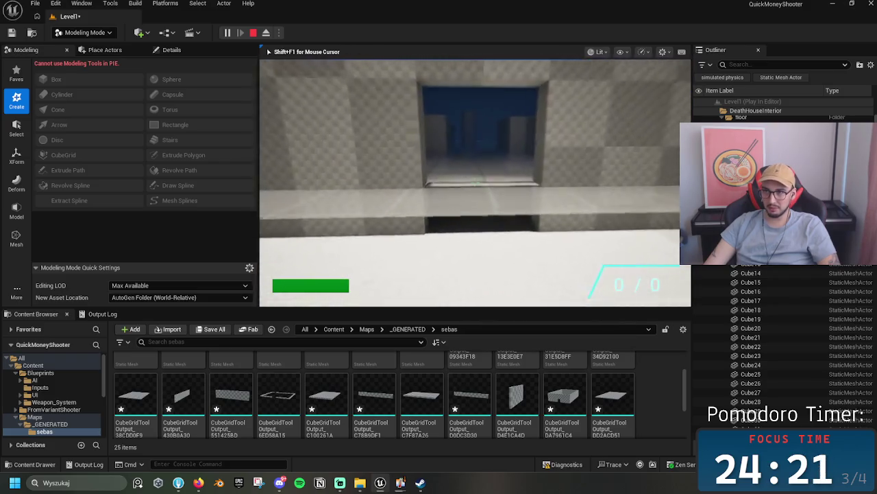
pyautogui.press('w')
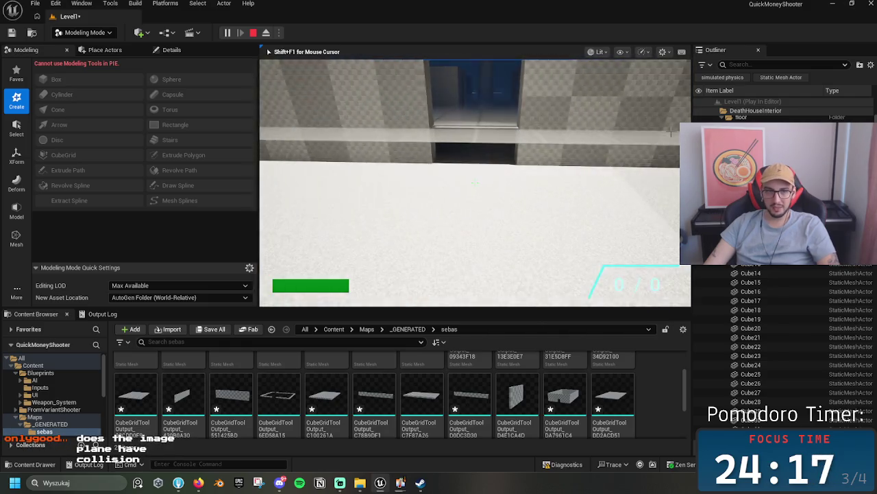
pyautogui.press('Escape')
pyautogui.click(550, 130)
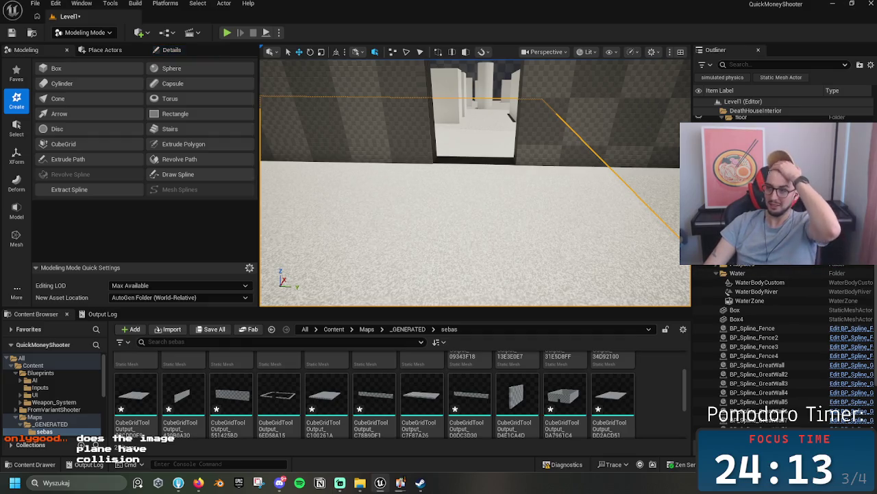
# - Filter the Details of map_interior and Floor_with_waterfall down to 'colli' collision settings
pyautogui.click(624, 103)
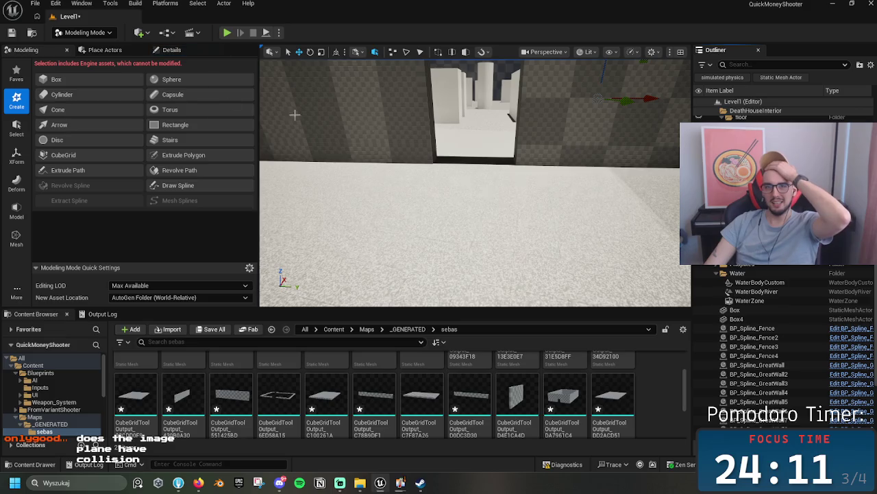
pyautogui.click(171, 50)
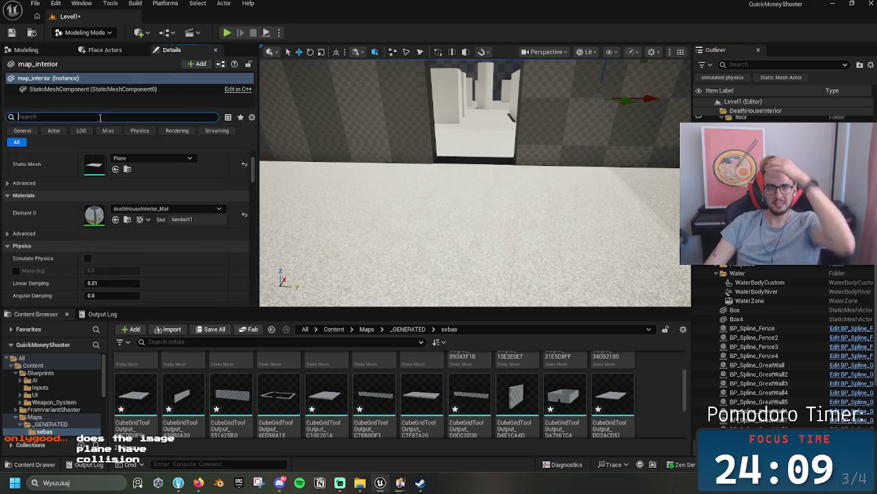
pyautogui.press('BackSpace')
pyautogui.write('colli')
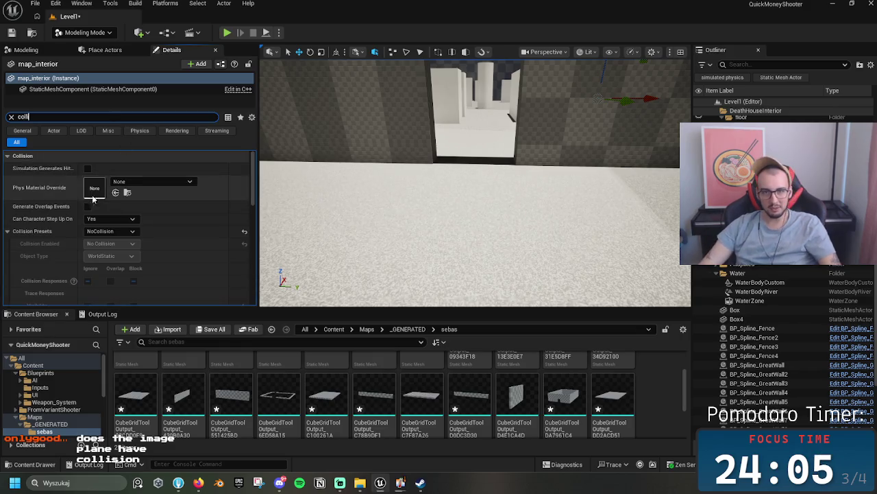
pyautogui.click(480, 158)
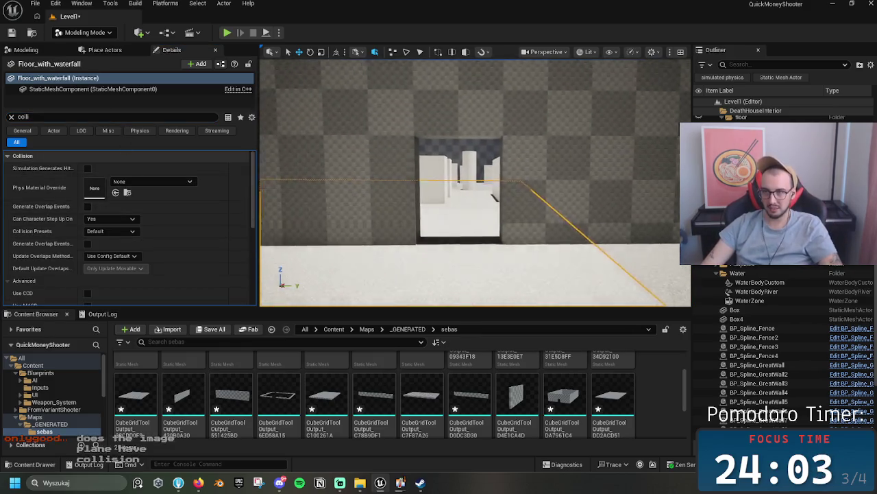
# - Select the walls floor mesh and switch the viewport to Wireframe view mode
pyautogui.moveTo(494, 178); pyautogui.dragTo(531, 131)
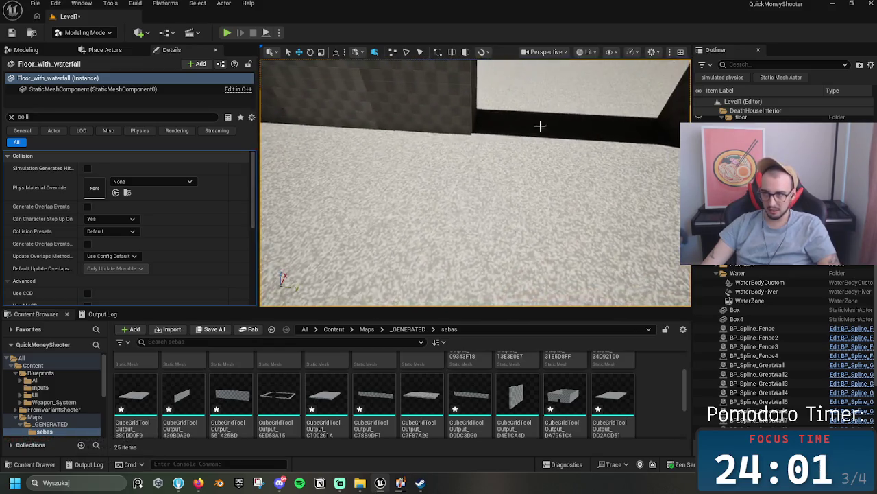
pyautogui.moveTo(566, 92)
pyautogui.mouseDown()
pyautogui.moveTo(563, 134)
pyautogui.moveTo(546, 139)
pyautogui.mouseUp()
pyautogui.click(554, 177)
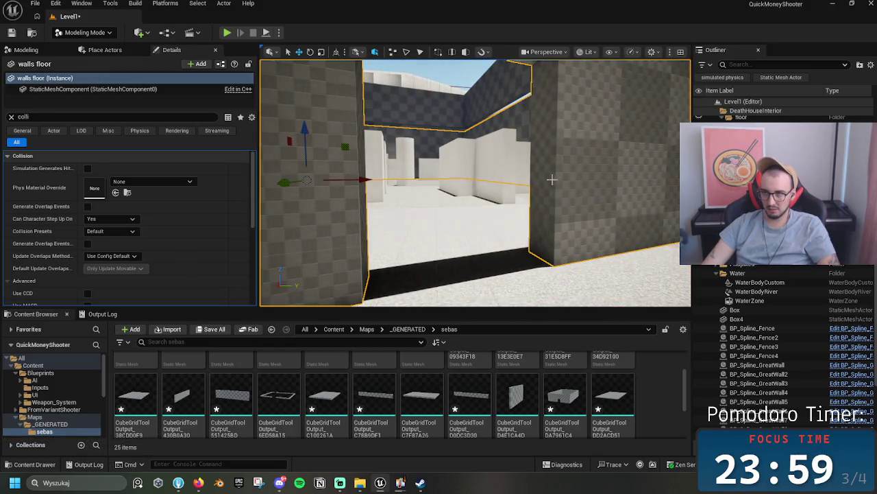
pyautogui.click(586, 51)
pyautogui.click(608, 111)
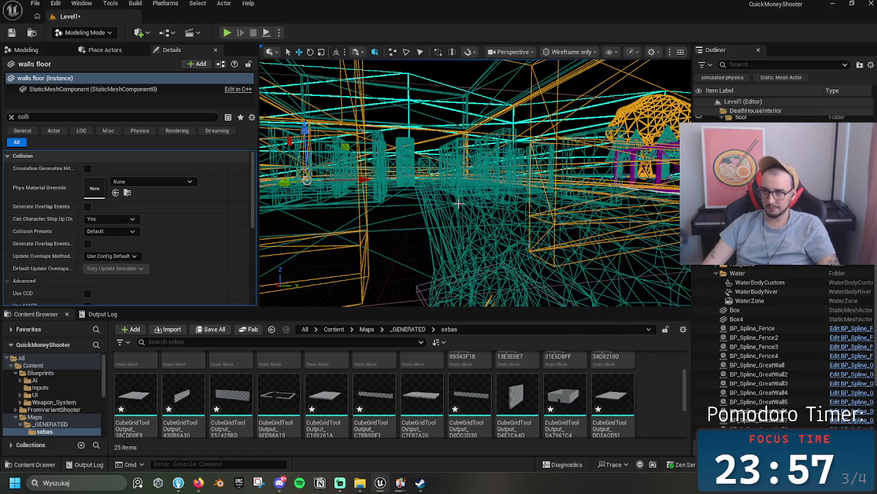
# - Widen the viewport and switch the editor back to Selection Mode
pyautogui.moveTo(480, 205)
pyautogui.mouseDown()
pyautogui.moveTo(548, 243)
pyautogui.moveTo(505, 230)
pyautogui.mouseUp()
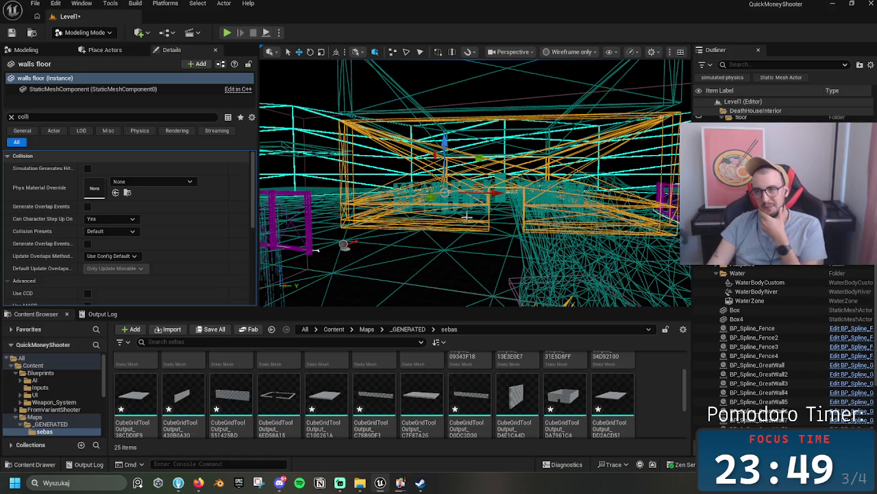
pyautogui.moveTo(259, 108); pyautogui.dragTo(201, 113)
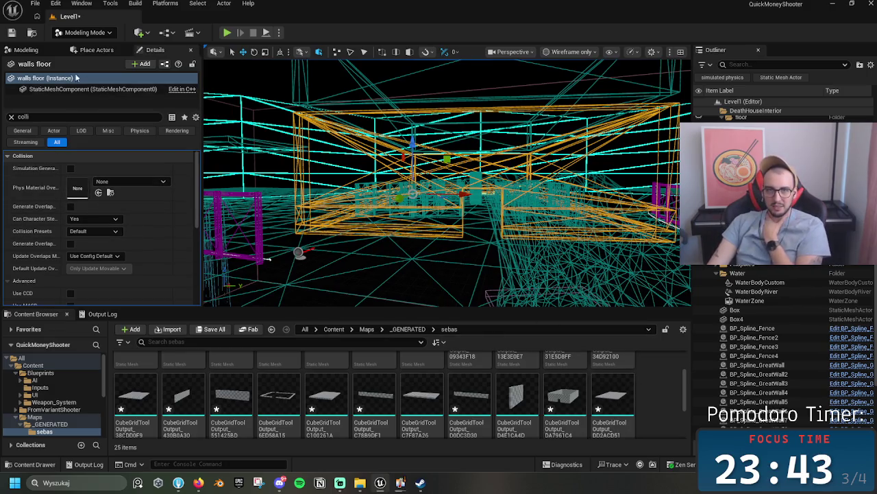
pyautogui.click(71, 32)
pyautogui.click(81, 27)
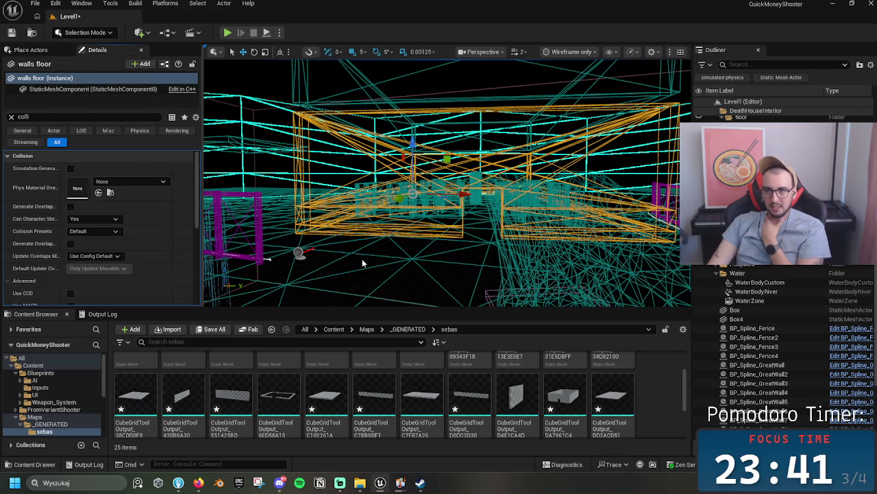
# - Restore Lit view mode, clear the Details filter, and browse to CubeGridToolOutput_DA7961C4 in the Content Browser
pyautogui.click(572, 52)
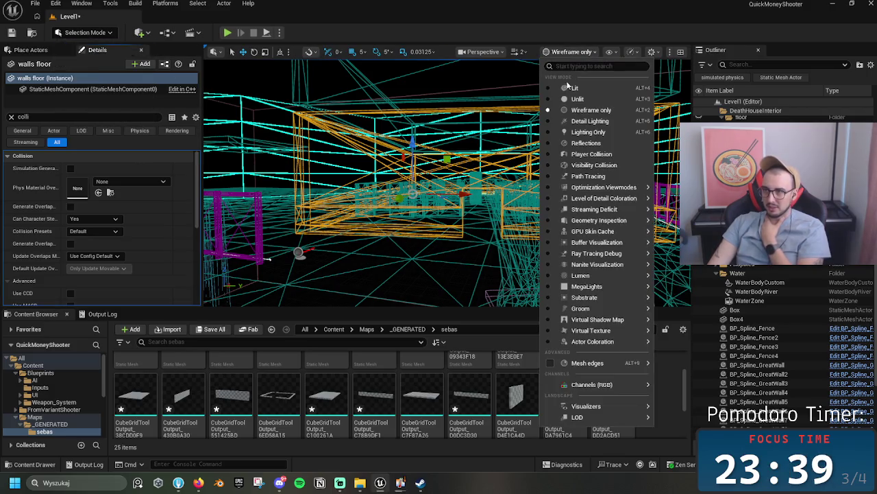
pyautogui.click(569, 81)
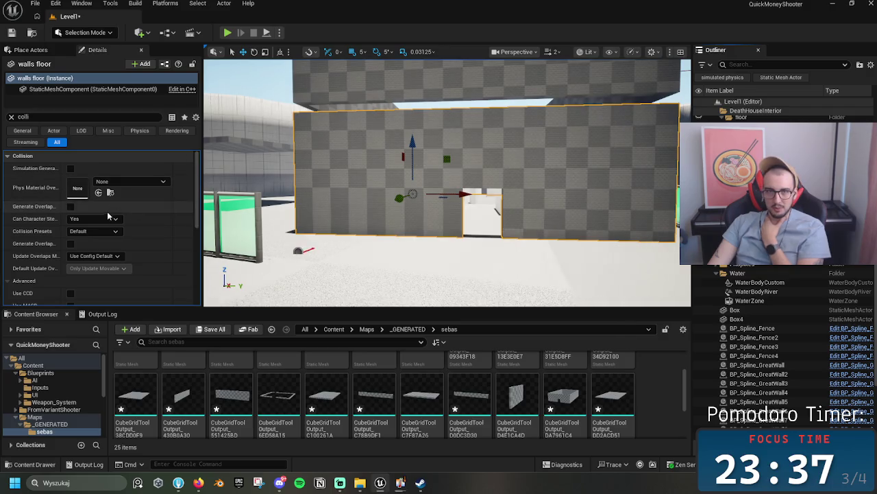
pyautogui.click(11, 117)
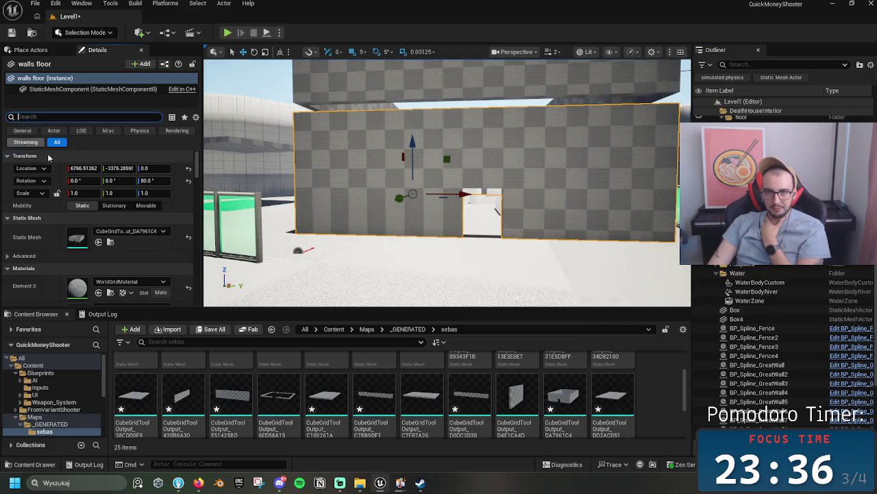
pyautogui.click(109, 243)
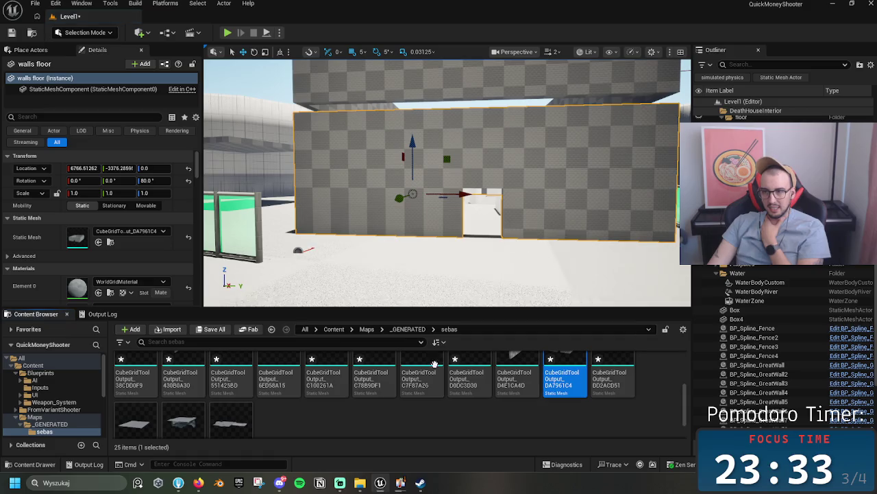
# - Open CubeGridToolOutput_DA7961C4 in the Static Mesh Editor and add a box simplified collision
pyautogui.doubleClick(562, 376)
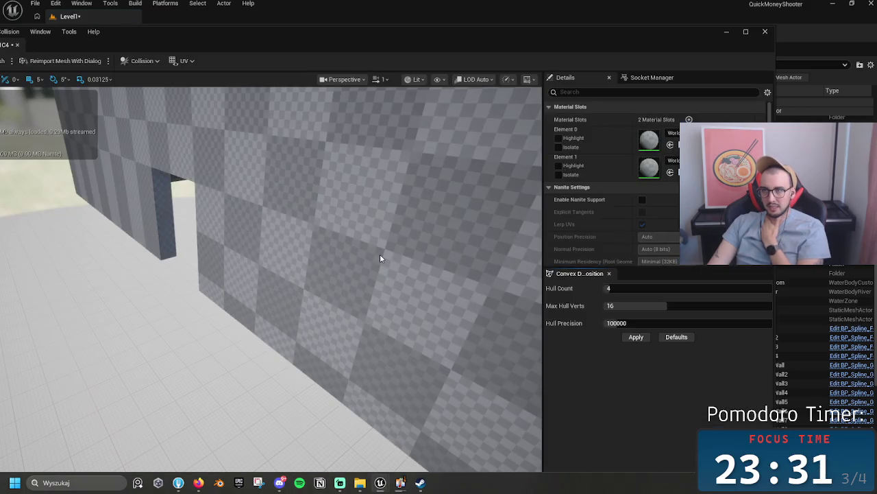
pyautogui.moveTo(199, 41)
pyautogui.mouseDown()
pyautogui.moveTo(336, 25)
pyautogui.moveTo(299, 24)
pyautogui.mouseUp()
pyautogui.click(244, 44)
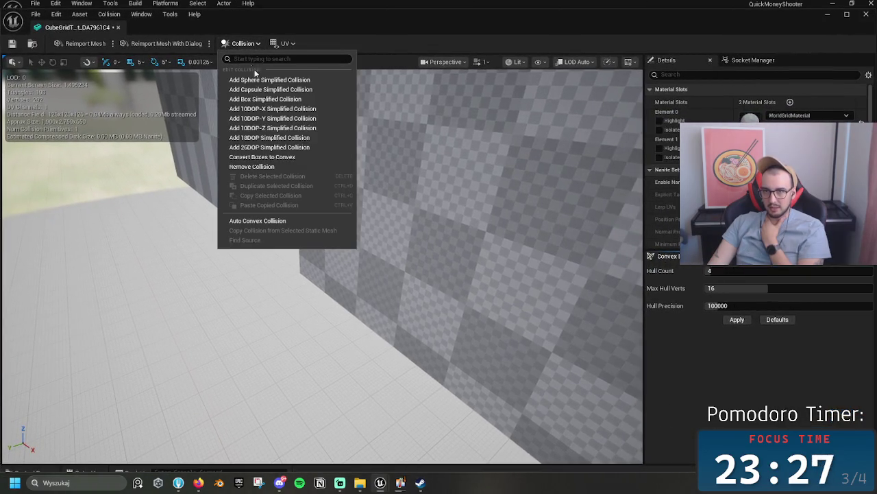
pyautogui.click(294, 89)
pyautogui.moveTo(315, 142)
pyautogui.mouseDown()
pyautogui.moveTo(338, 235)
pyautogui.moveTo(296, 252)
pyautogui.mouseUp()
pyautogui.moveTo(387, 260)
pyautogui.mouseDown()
pyautogui.moveTo(352, 271)
pyautogui.moveTo(363, 277)
pyautogui.moveTo(331, 232)
pyautogui.mouseUp()
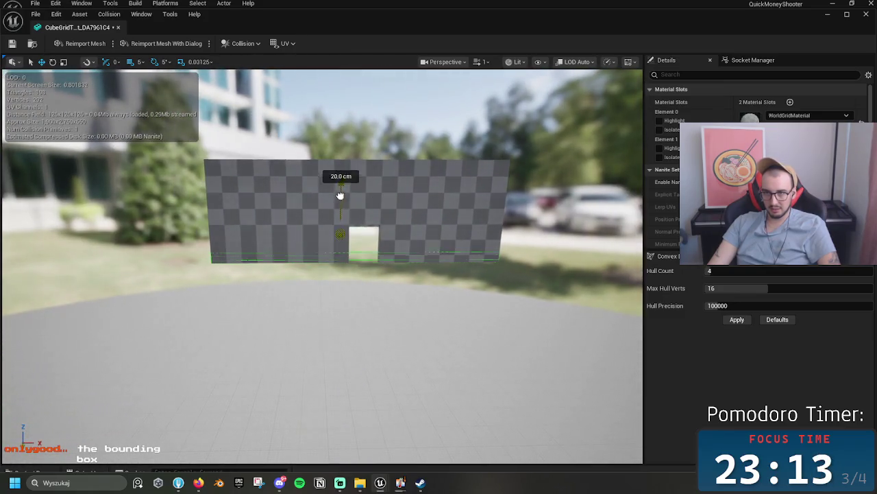
# - Stretch the simplified collision box up to about 6.9 m tall and frame the wall mesh
pyautogui.moveTo(355, 130); pyautogui.dragTo(347, 96)
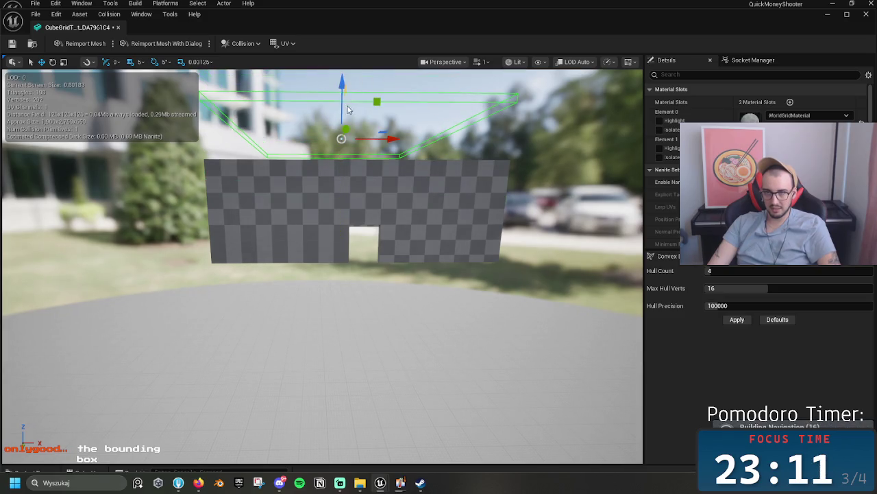
pyautogui.hotkey('ctrl', 'z')
pyautogui.moveTo(332, 191)
pyautogui.mouseDown()
pyautogui.moveTo(341, 179)
pyautogui.moveTo(341, 103)
pyautogui.mouseUp()
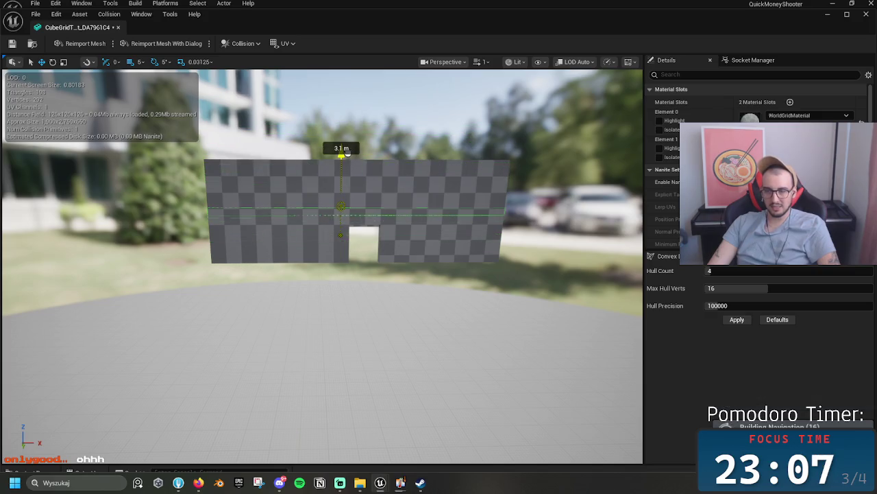
pyautogui.scroll(8, 349, 150)
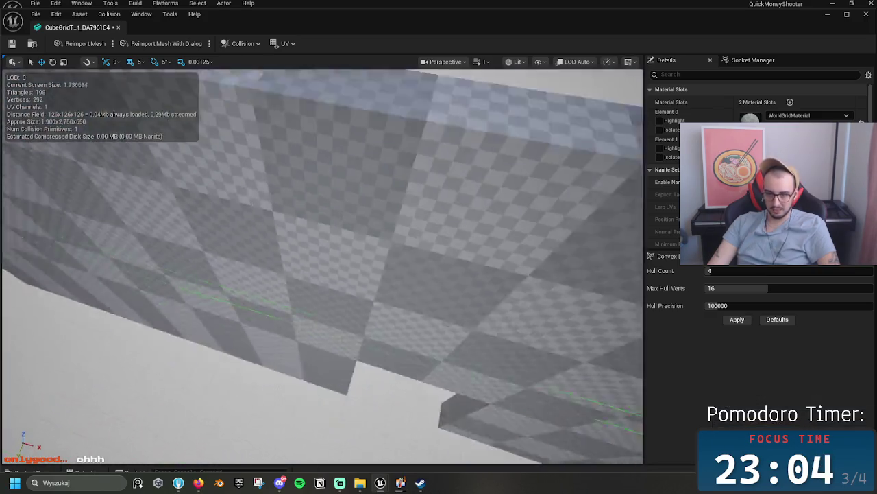
pyautogui.press('f')
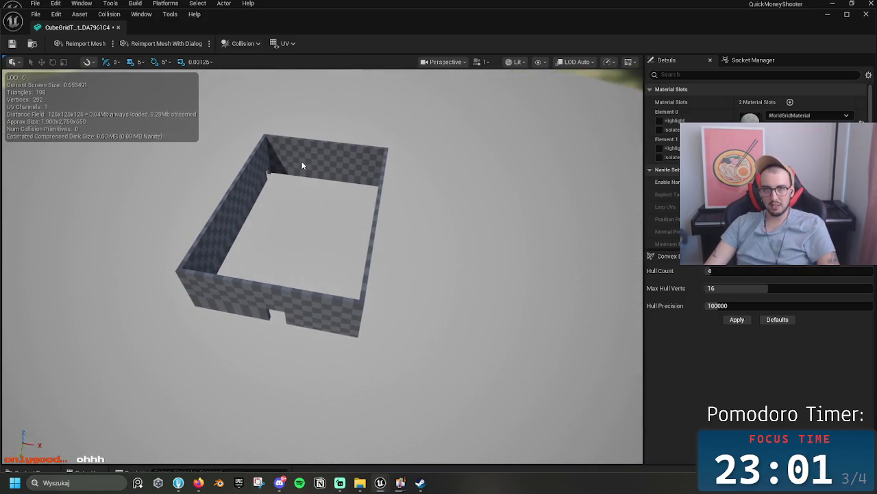
# - Apply Convex Decomposition to generate four collision hulls, then raise the hull count toward 55
pyautogui.click(737, 319)
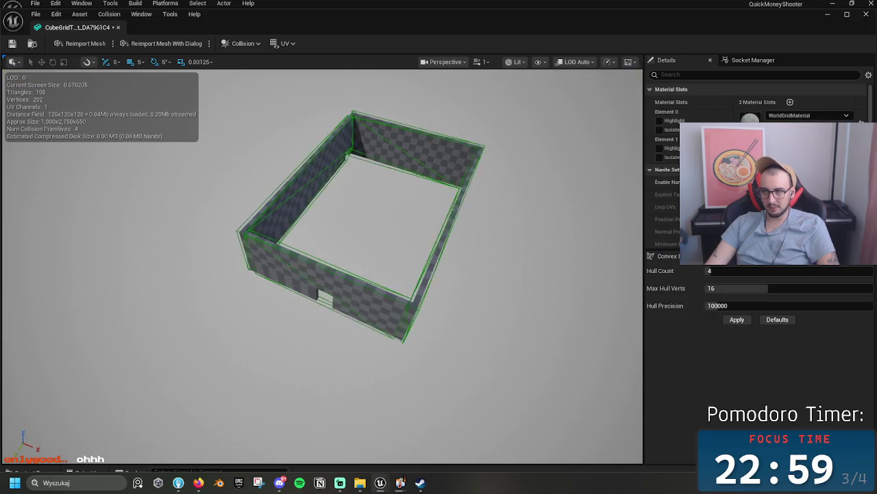
pyautogui.moveTo(417, 287)
pyautogui.mouseDown()
pyautogui.moveTo(423, 312)
pyautogui.moveTo(426, 277)
pyautogui.moveTo(410, 249)
pyautogui.mouseUp()
pyautogui.click(376, 235)
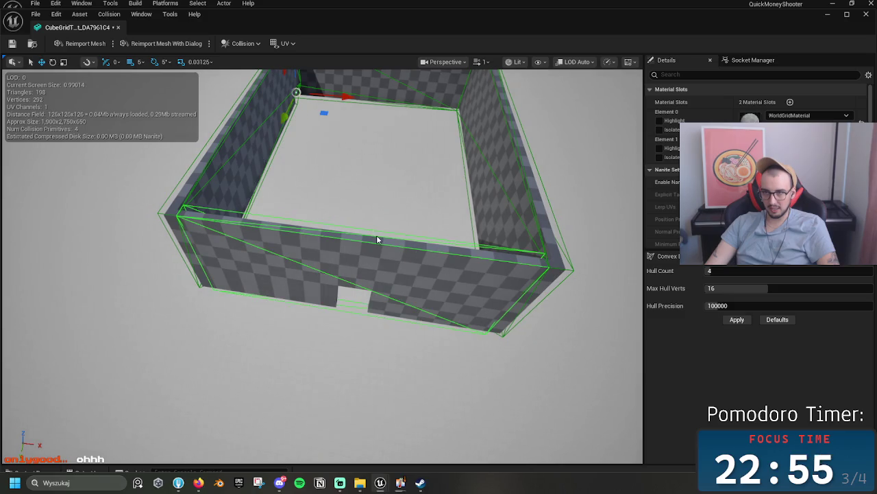
pyautogui.moveTo(390, 190)
pyautogui.mouseDown()
pyautogui.moveTo(383, 206)
pyautogui.moveTo(394, 212)
pyautogui.moveTo(404, 202)
pyautogui.moveTo(384, 206)
pyautogui.moveTo(406, 218)
pyautogui.moveTo(398, 180)
pyautogui.mouseUp()
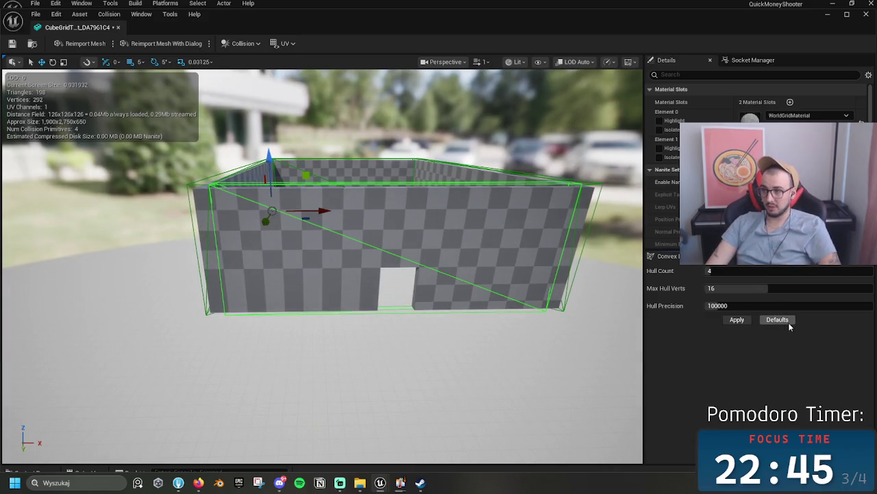
pyautogui.moveTo(728, 270); pyautogui.dragTo(836, 270)
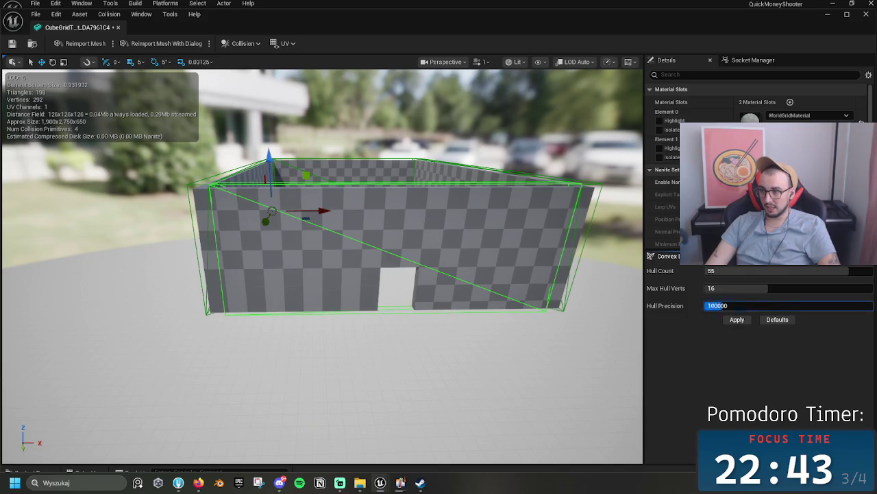
pyautogui.click(738, 320)
pyautogui.moveTo(322, 274)
pyautogui.mouseDown()
pyautogui.moveTo(288, 275)
pyautogui.moveTo(247, 302)
pyautogui.mouseUp()
pyautogui.press('f')
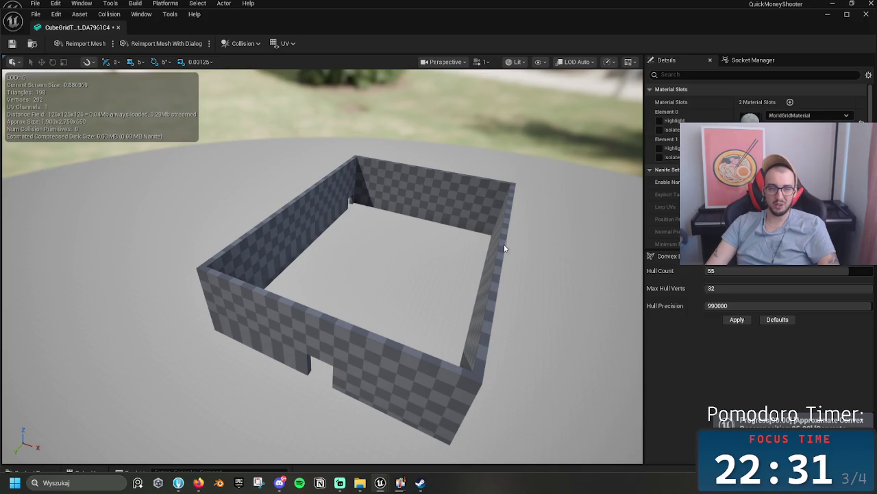
pyautogui.scroll(10, 419, 255)
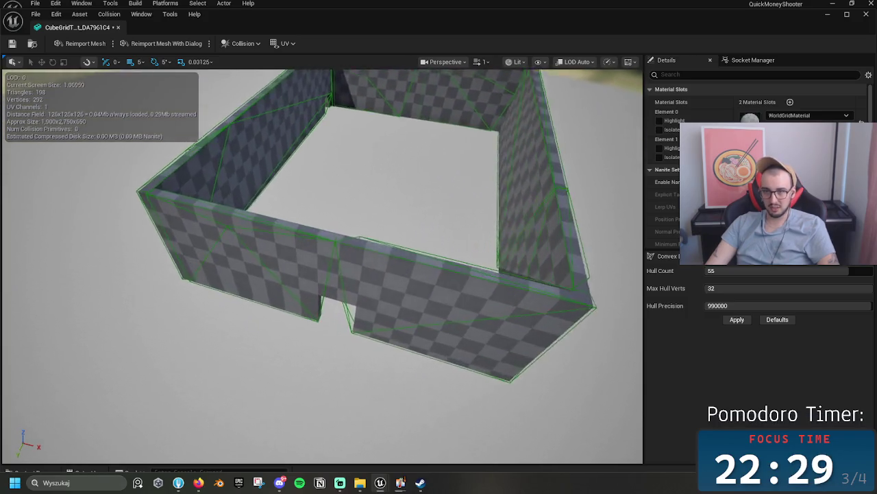
pyautogui.scroll(-5, 418, 256)
pyautogui.scroll(10, 419, 256)
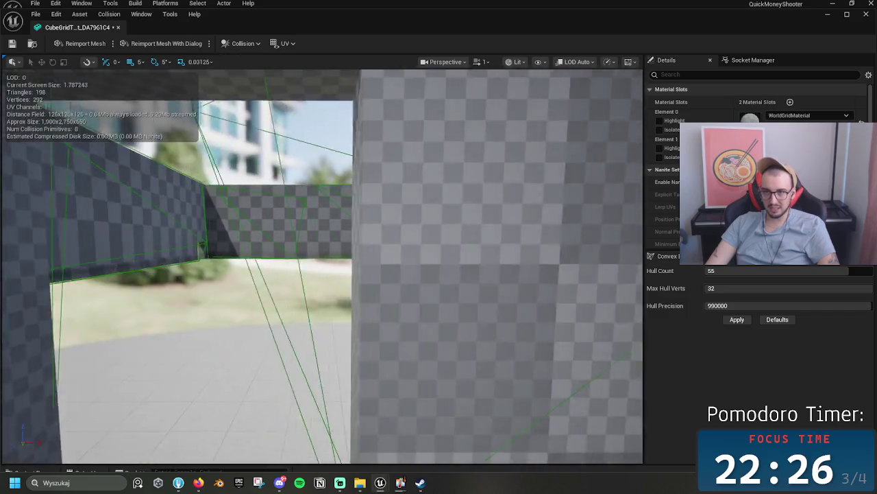
pyautogui.scroll(-3, 419, 256)
pyautogui.scroll(8, 419, 255)
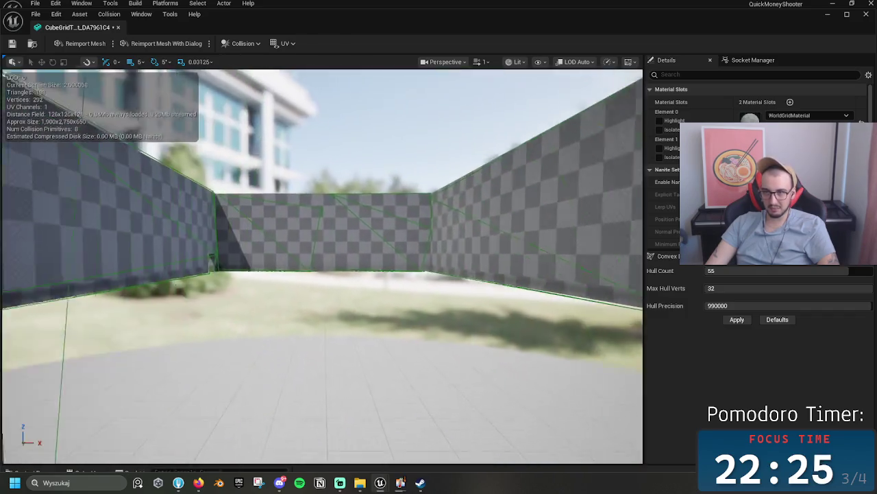
pyautogui.moveTo(419, 256); pyautogui.dragTo(419, 322)
pyautogui.scroll(-3, 360, 226)
pyautogui.click(335, 241)
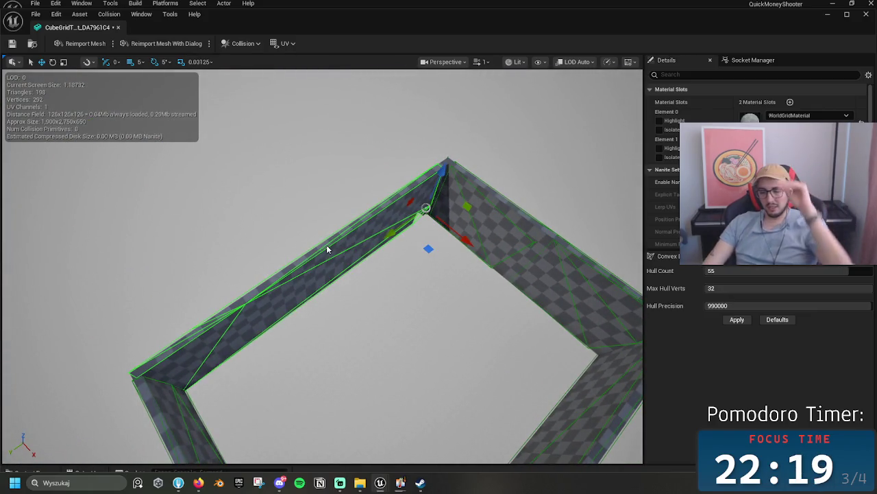
# - Delete the auto-generated convex collision pieces one by one, leaving a single primitive
pyautogui.press('Delete')
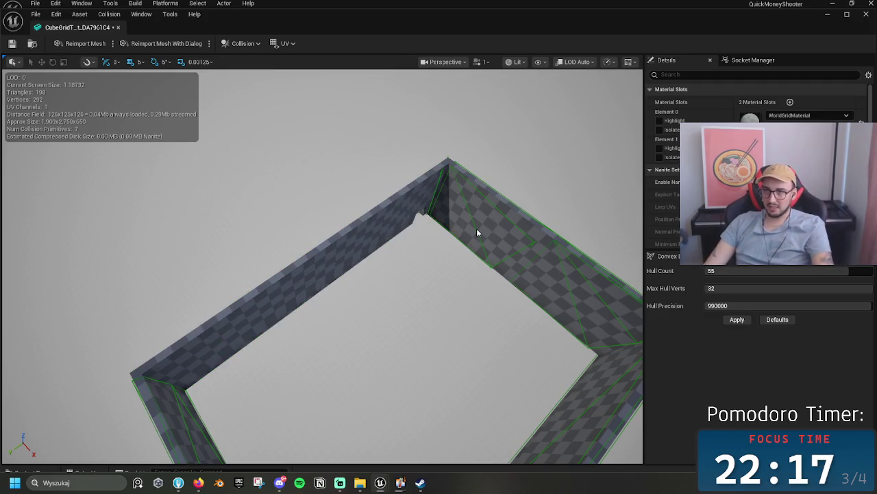
pyautogui.press('Delete')
pyautogui.click(566, 286)
pyautogui.press('Delete')
pyautogui.moveTo(555, 294); pyautogui.dragTo(480, 290)
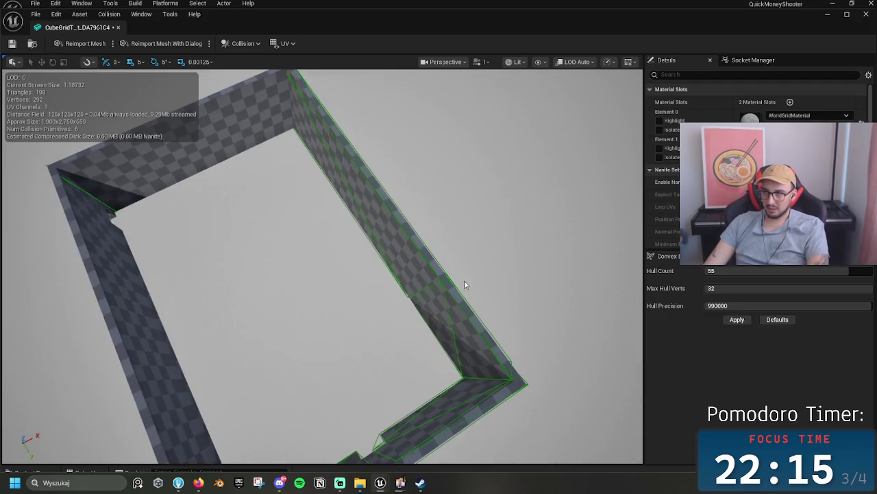
pyautogui.click(449, 319)
pyautogui.press('Delete')
pyautogui.click(408, 289)
pyautogui.press('Delete')
pyautogui.click(478, 402)
pyautogui.press('Delete')
pyautogui.moveTo(478, 402); pyautogui.dragTo(253, 386)
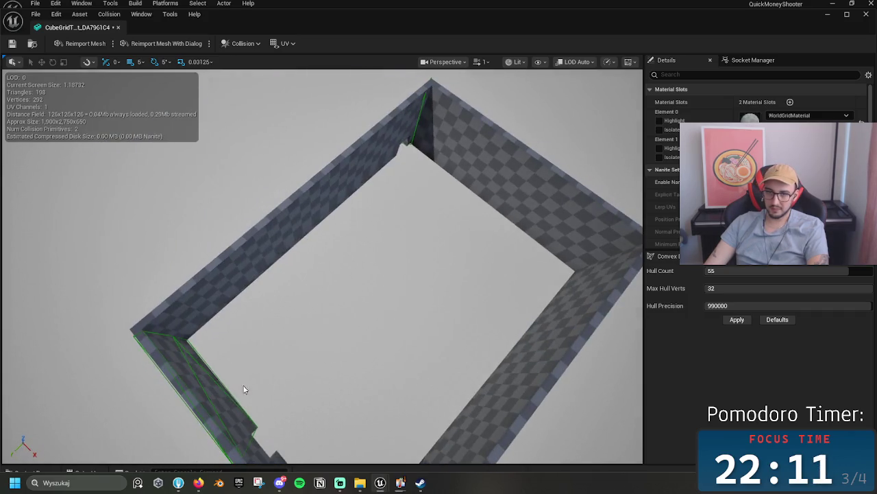
pyautogui.click(209, 401)
pyautogui.press('Delete')
# - Add a box simplified collision and slide it onto the right wall, deleting the extra box
pyautogui.click(242, 43)
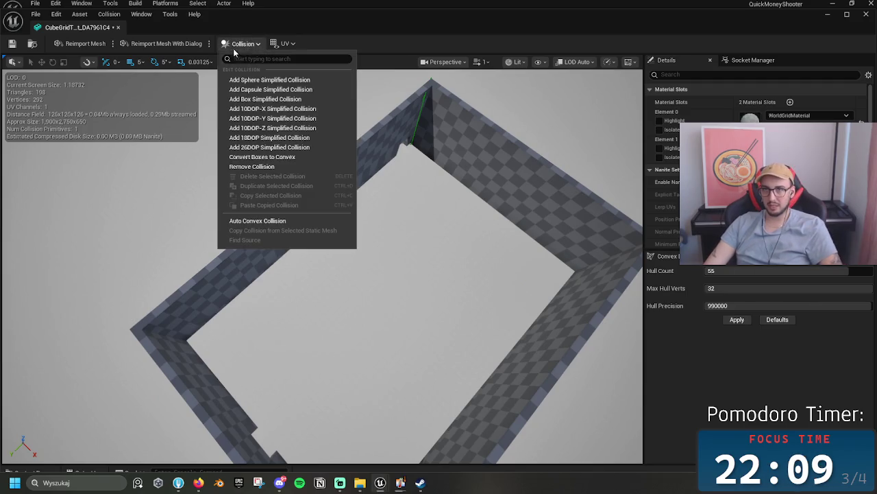
pyautogui.click(260, 102)
pyautogui.moveTo(322, 274); pyautogui.dragTo(253, 261)
pyautogui.moveTo(388, 218)
pyautogui.mouseDown()
pyautogui.moveTo(384, 206)
pyautogui.moveTo(388, 218)
pyautogui.moveTo(507, 221)
pyautogui.moveTo(443, 214)
pyautogui.mouseUp()
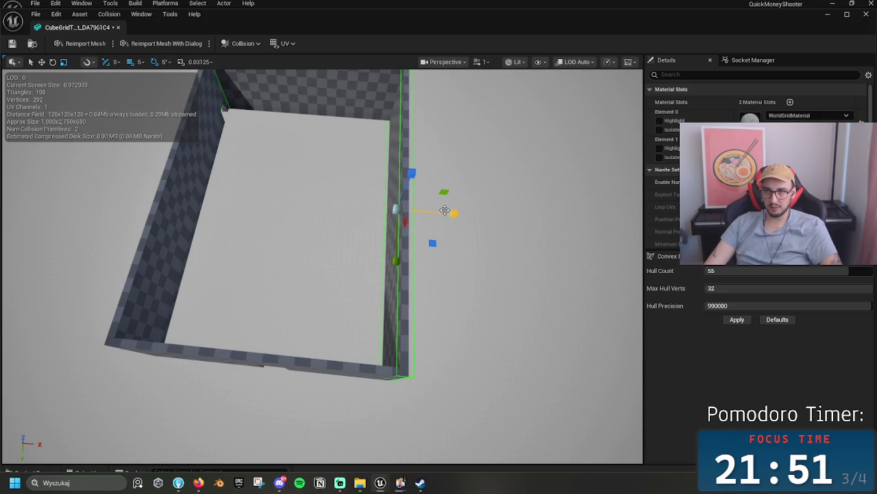
pyautogui.moveTo(454, 214)
pyautogui.mouseDown()
pyautogui.moveTo(346, 227)
pyautogui.moveTo(229, 225)
pyautogui.moveTo(252, 226)
pyautogui.mouseUp()
pyautogui.press('Delete')
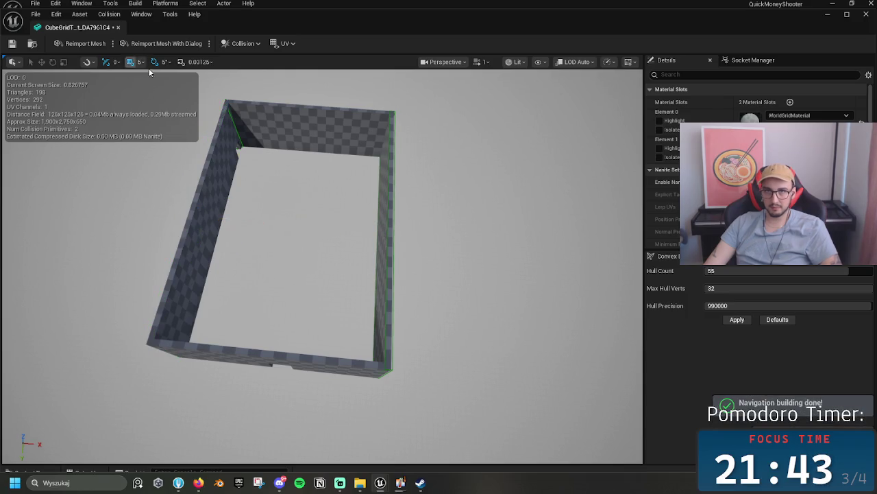
pyautogui.click(141, 62)
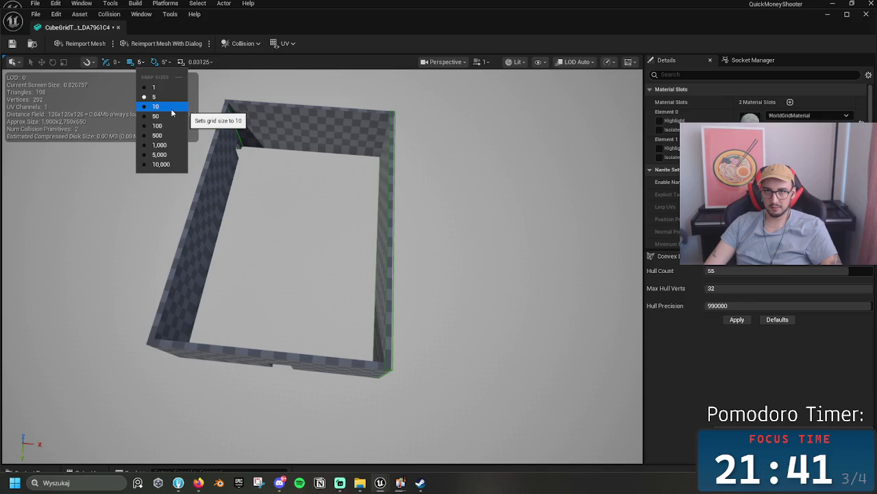
# - Set grid snap to 100 and Alt-drag a copy of the right-wall collision onto the left wall
pyautogui.click(159, 125)
pyautogui.click(394, 239)
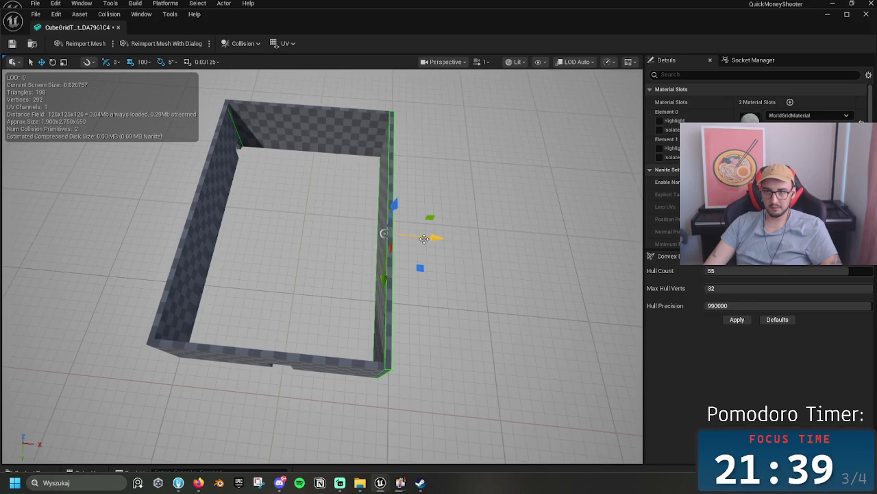
pyautogui.keyDown('alt'); pyautogui.moveTo(433, 237); pyautogui.dragTo(251, 222); pyautogui.keyUp('alt')
pyautogui.scroll(5, 173, 82)
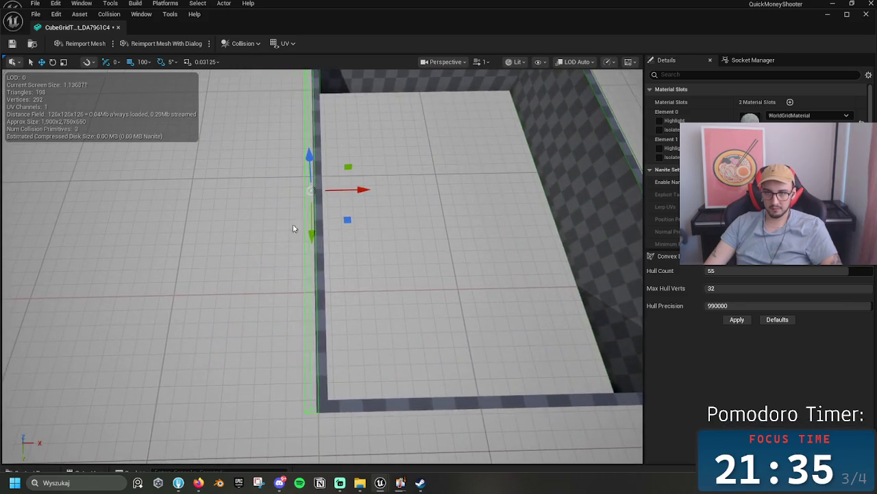
# - At grid snap 10, nudge and resize the left-wall collision box, removing the small corner box
pyautogui.click(148, 63)
pyautogui.click(153, 104)
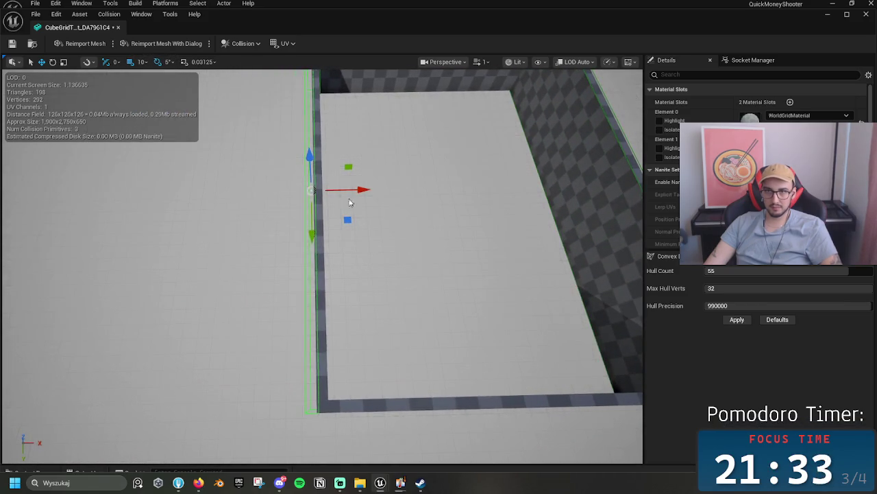
pyautogui.moveTo(363, 189); pyautogui.dragTo(374, 190)
pyautogui.scroll(-4, 374, 206)
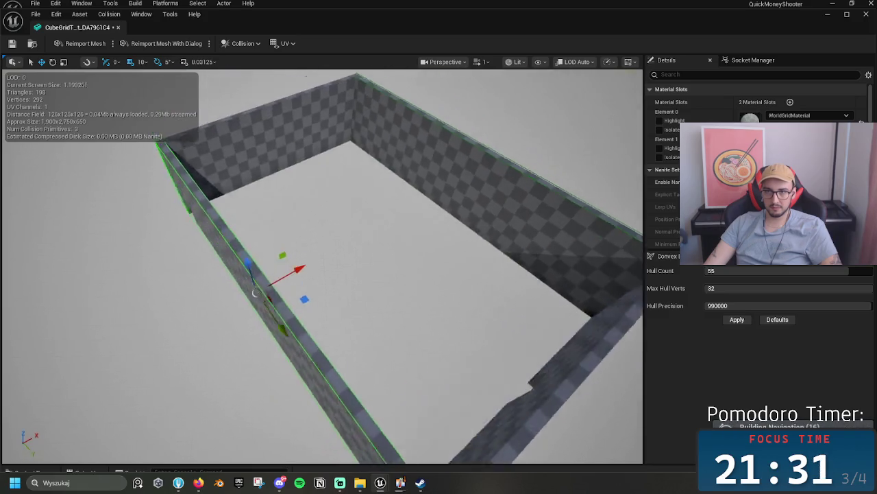
pyautogui.moveTo(476, 263)
pyautogui.mouseDown()
pyautogui.moveTo(411, 261)
pyautogui.moveTo(438, 258)
pyautogui.moveTo(419, 257)
pyautogui.mouseUp()
pyautogui.press('r')
pyautogui.press('w')
pyautogui.press('r')
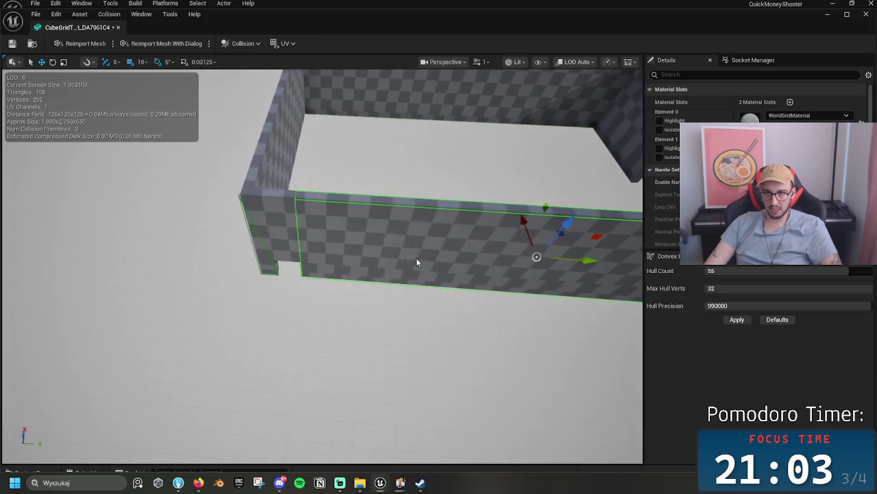
pyautogui.moveTo(337, 225)
pyautogui.mouseDown()
pyautogui.moveTo(349, 231)
pyautogui.moveTo(401, 219)
pyautogui.moveTo(202, 206)
pyautogui.mouseUp()
pyautogui.press('Delete')
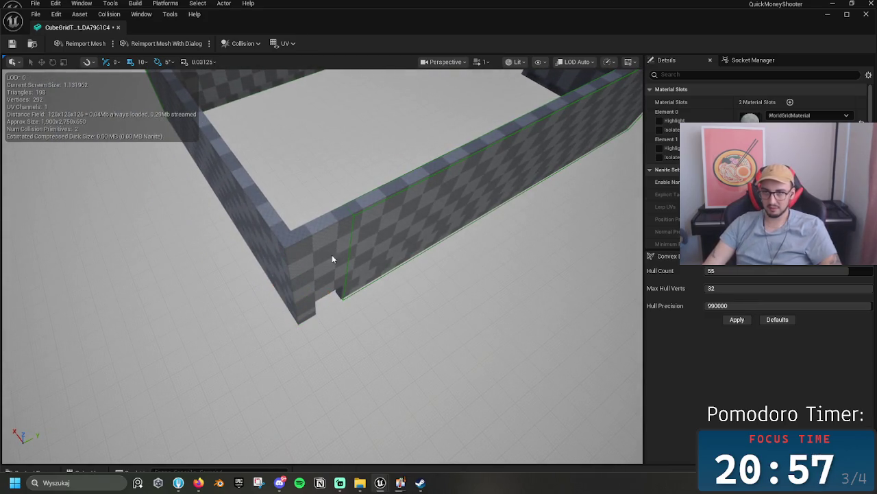
# - Duplicate the long wall collision box and line the copy up with the front wall
pyautogui.click(349, 242)
pyautogui.press('f')
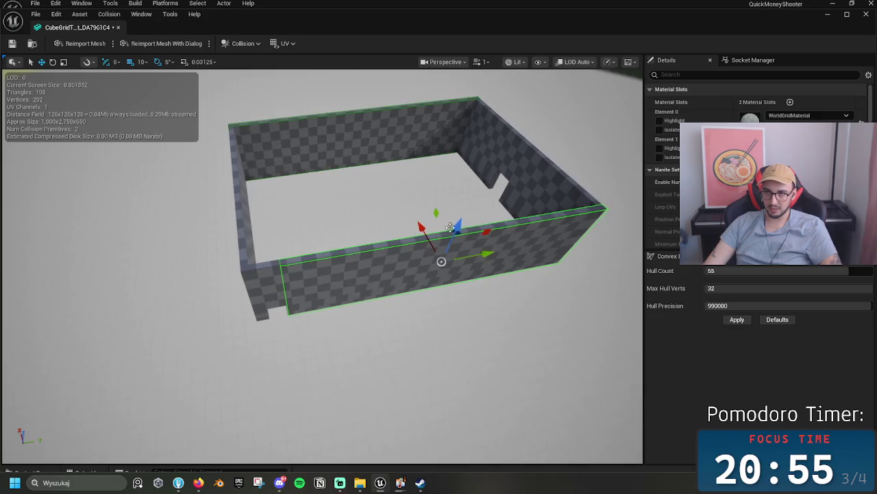
pyautogui.hotkey('ctrl', 'd')
pyautogui.moveTo(451, 204); pyautogui.dragTo(452, 203)
pyautogui.moveTo(488, 249)
pyautogui.mouseDown()
pyautogui.moveTo(404, 255)
pyautogui.moveTo(308, 284)
pyautogui.moveTo(275, 280)
pyautogui.mouseUp()
pyautogui.moveTo(261, 248)
pyautogui.mouseDown()
pyautogui.moveTo(319, 256)
pyautogui.moveTo(270, 279)
pyautogui.mouseUp()
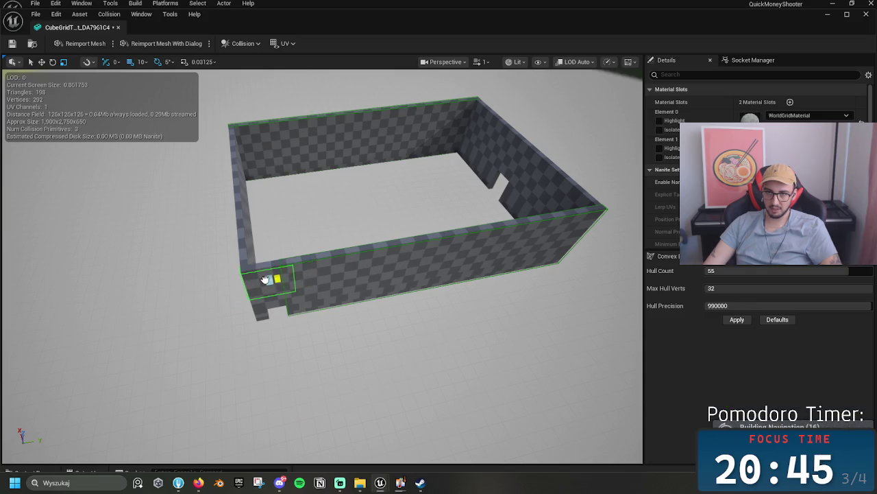
# - Stretch the end collision box taller, then Alt-drag a duplicate along the front wall
pyautogui.press('w')
pyautogui.press('r')
pyautogui.moveTo(266, 259)
pyautogui.mouseDown()
pyautogui.moveTo(263, 274)
pyautogui.moveTo(267, 255)
pyautogui.mouseUp()
pyautogui.press('r')
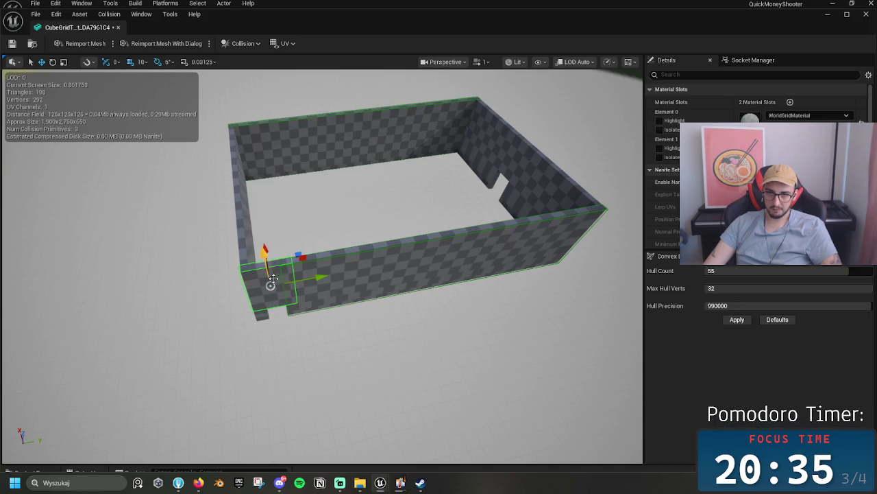
pyautogui.moveTo(307, 277)
pyautogui.mouseDown()
pyautogui.moveTo(480, 247)
pyautogui.moveTo(305, 274)
pyautogui.moveTo(301, 288)
pyautogui.moveTo(251, 259)
pyautogui.moveTo(255, 273)
pyautogui.mouseUp()
pyautogui.press('w')
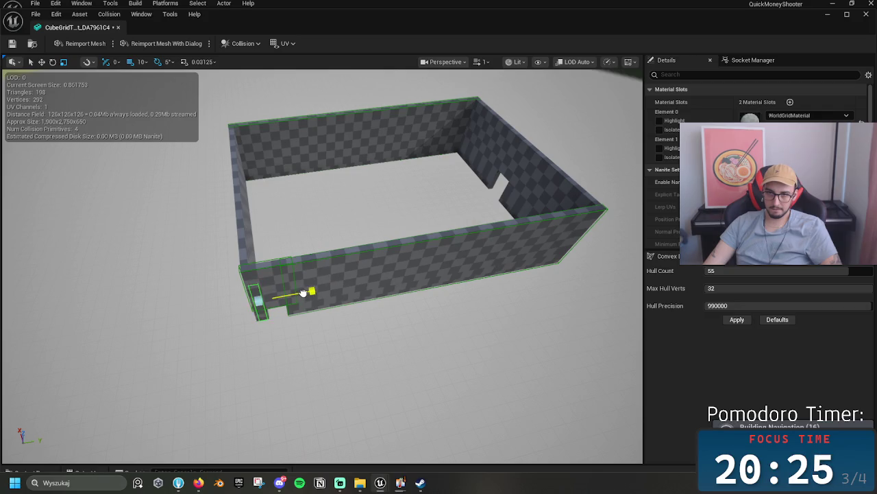
pyautogui.moveTo(292, 293)
pyautogui.mouseDown()
pyautogui.moveTo(260, 274)
pyautogui.moveTo(206, 269)
pyautogui.moveTo(349, 278)
pyautogui.mouseUp()
# - Copy another collision box further left, raise it 30 cm and resize its height
pyautogui.moveTo(419, 261)
pyautogui.mouseDown()
pyautogui.moveTo(384, 269)
pyautogui.moveTo(220, 252)
pyautogui.mouseUp()
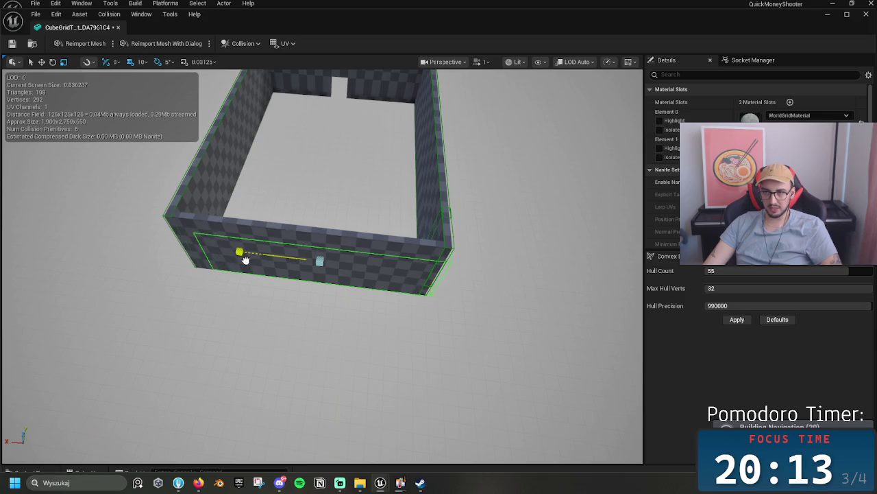
pyautogui.moveTo(259, 256); pyautogui.dragTo(270, 254)
pyautogui.moveTo(309, 233)
pyautogui.mouseDown()
pyautogui.moveTo(308, 210)
pyautogui.moveTo(336, 287)
pyautogui.moveTo(384, 235)
pyautogui.mouseUp()
pyautogui.moveTo(433, 308)
pyautogui.mouseDown()
pyautogui.moveTo(412, 295)
pyautogui.moveTo(397, 322)
pyautogui.moveTo(418, 343)
pyautogui.moveTo(433, 307)
pyautogui.moveTo(384, 305)
pyautogui.mouseUp()
pyautogui.moveTo(312, 274)
pyautogui.mouseDown()
pyautogui.moveTo(293, 235)
pyautogui.moveTo(302, 260)
pyautogui.mouseUp()
pyautogui.press('r')
pyautogui.moveTo(291, 230); pyautogui.dragTo(296, 236)
# - Zoom out to the whole walled box and move a collision box toward the doorway
pyautogui.moveTo(336, 261); pyautogui.dragTo(224, 289)
pyautogui.moveTo(107, 281)
pyautogui.mouseDown()
pyautogui.moveTo(451, 274)
pyautogui.moveTo(398, 249)
pyautogui.mouseUp()
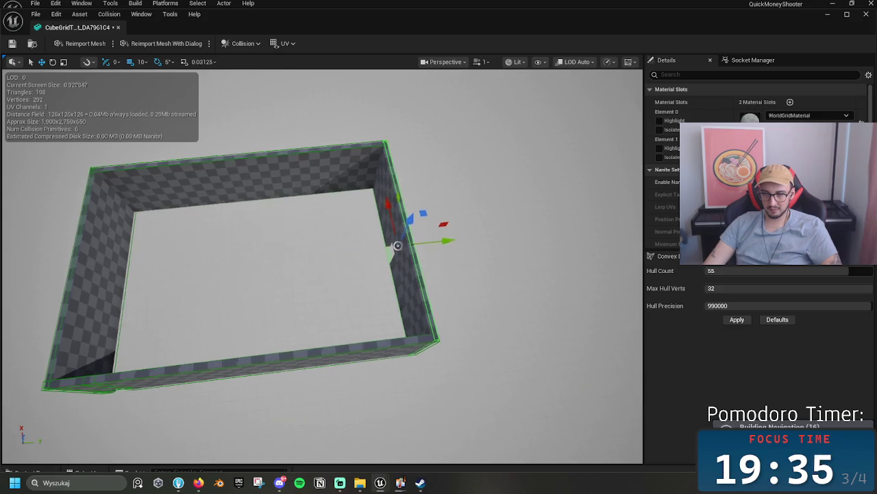
pyautogui.scroll(5, 398, 249)
pyautogui.moveTo(465, 326); pyautogui.dragTo(466, 326)
pyautogui.moveTo(414, 335)
pyautogui.mouseDown()
pyautogui.moveTo(284, 327)
pyautogui.moveTo(259, 341)
pyautogui.mouseUp()
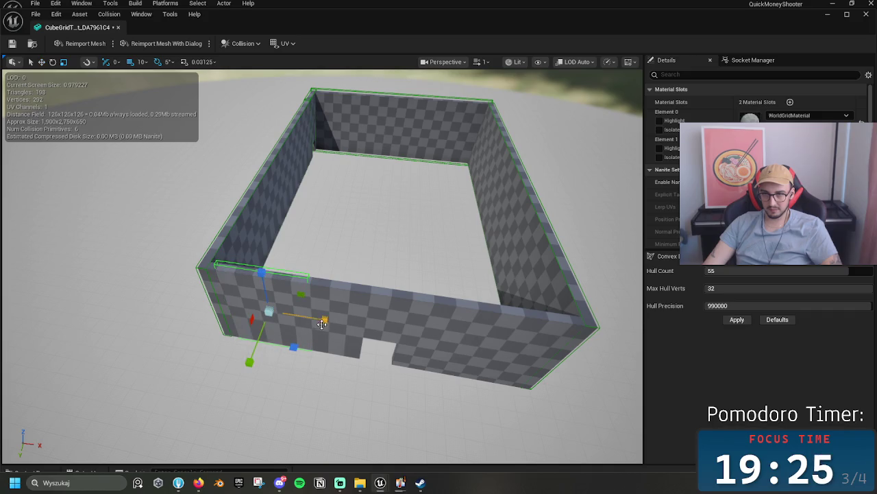
# - Slide and resize the collision box along the front wall to fit
pyautogui.moveTo(330, 322)
pyautogui.mouseDown()
pyautogui.moveTo(341, 324)
pyautogui.moveTo(332, 324)
pyautogui.mouseUp()
pyautogui.moveTo(331, 324); pyautogui.dragTo(331, 323)
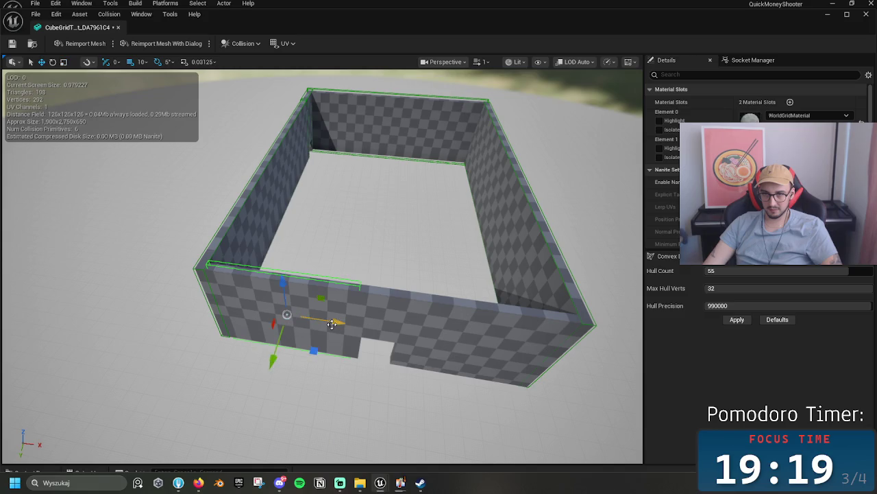
pyautogui.press('w')
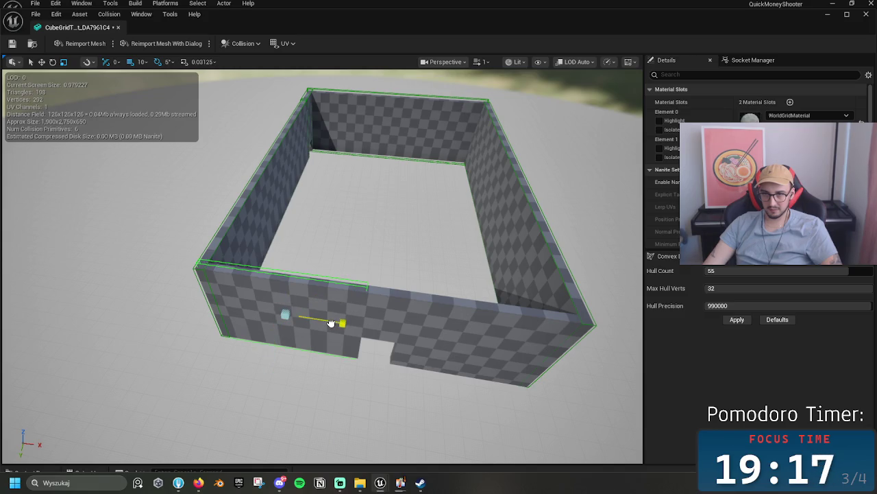
pyautogui.moveTo(274, 353); pyautogui.dragTo(274, 354)
# - Copy collision boxes over to the right wall and further left along the wall
pyautogui.moveTo(328, 323)
pyautogui.mouseDown()
pyautogui.moveTo(548, 357)
pyautogui.moveTo(480, 363)
pyautogui.moveTo(421, 343)
pyautogui.moveTo(295, 334)
pyautogui.mouseUp()
pyautogui.press('r')
pyautogui.press('w')
pyautogui.press('r')
pyautogui.moveTo(268, 296)
pyautogui.mouseDown()
pyautogui.moveTo(271, 268)
pyautogui.moveTo(273, 277)
pyautogui.moveTo(265, 273)
pyautogui.mouseUp()
pyautogui.moveTo(383, 206); pyautogui.dragTo(384, 165)
pyautogui.moveTo(354, 268)
pyautogui.mouseDown()
pyautogui.moveTo(355, 226)
pyautogui.moveTo(354, 269)
pyautogui.mouseUp()
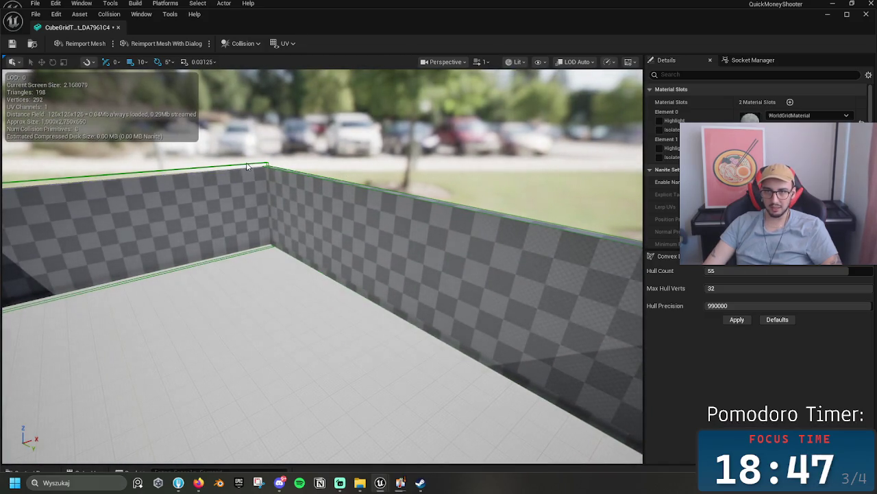
# - Frame the wall mesh, check the left wall's collision box, and save the mesh
pyautogui.moveTo(137, 171); pyautogui.dragTo(137, 171)
pyautogui.press('f')
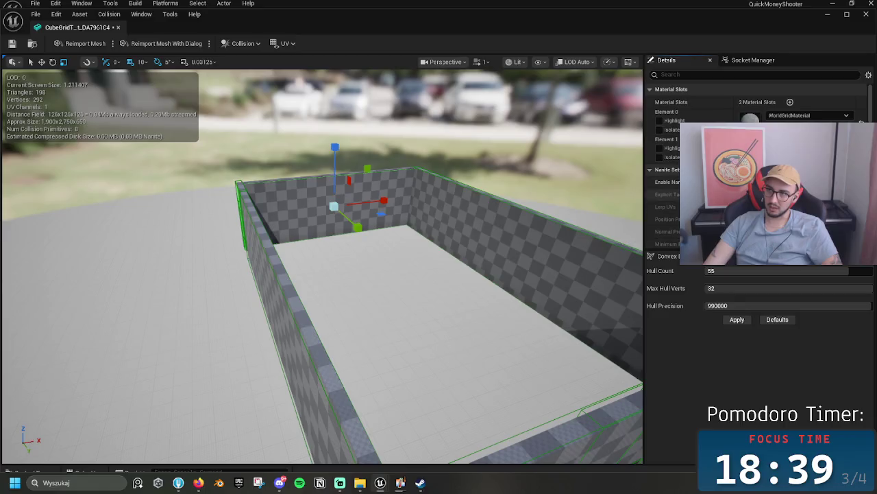
pyautogui.scroll(-5, 675, 196)
pyautogui.click(314, 353)
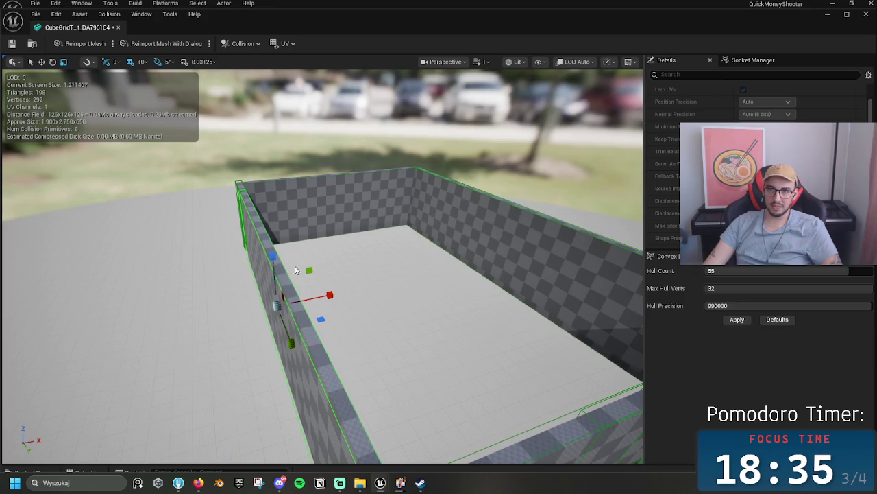
pyautogui.press('f')
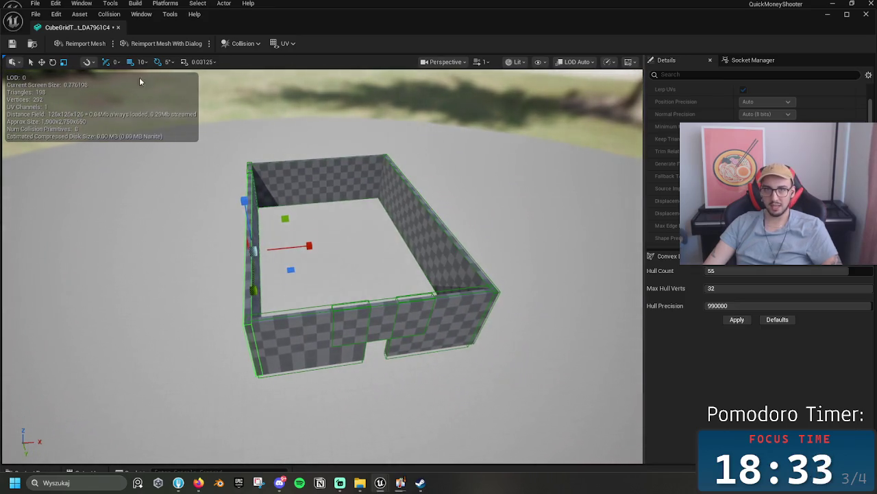
pyautogui.click(11, 43)
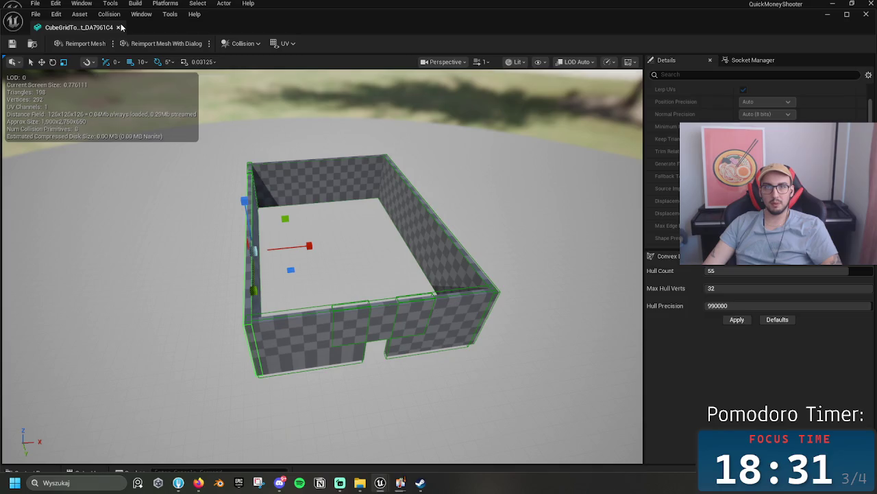
# - Close the mesh editor and play-test the level, walking through the doorway and pillared corridor, then stop
pyautogui.click(119, 28)
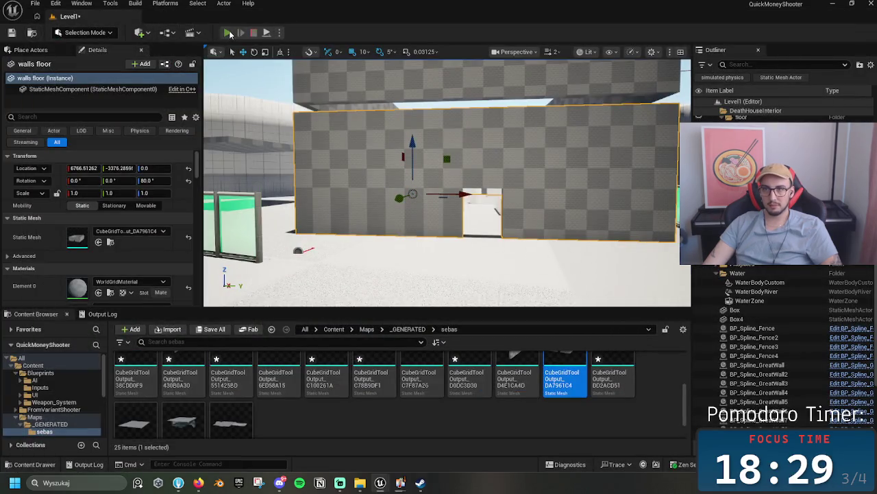
pyautogui.click(228, 33)
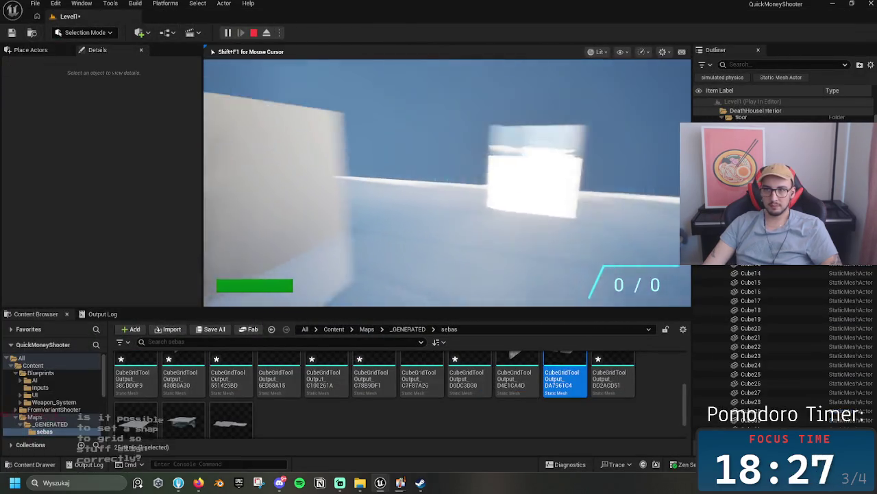
pyautogui.press('w')
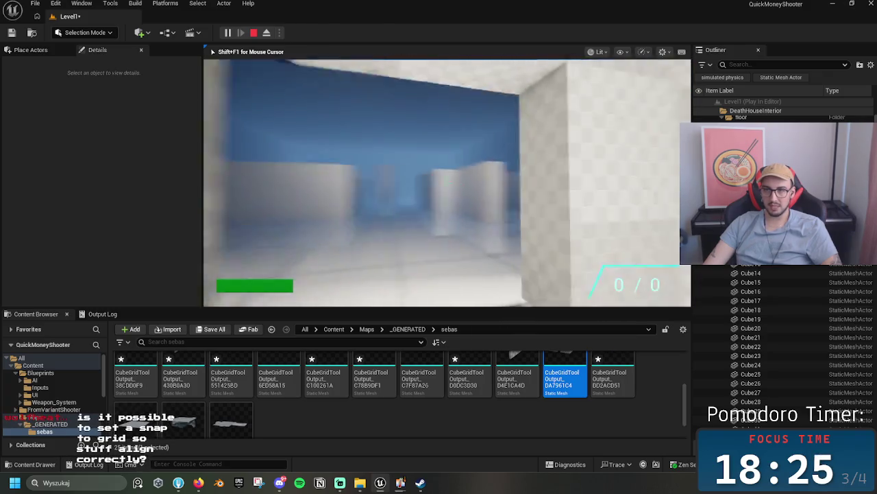
pyautogui.press('w')
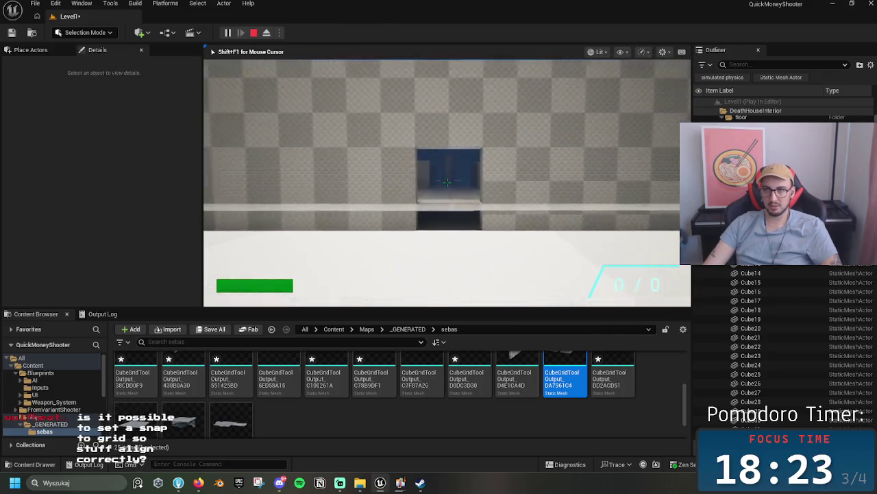
pyautogui.press('w')
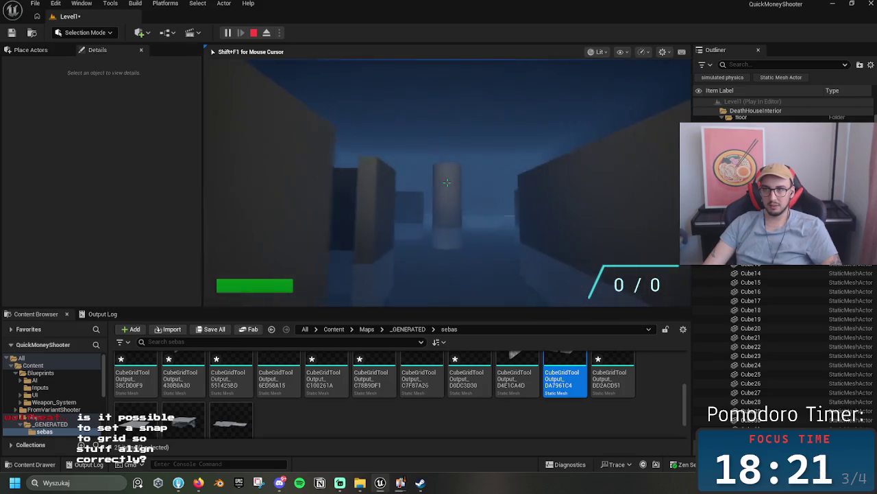
pyautogui.press('w')
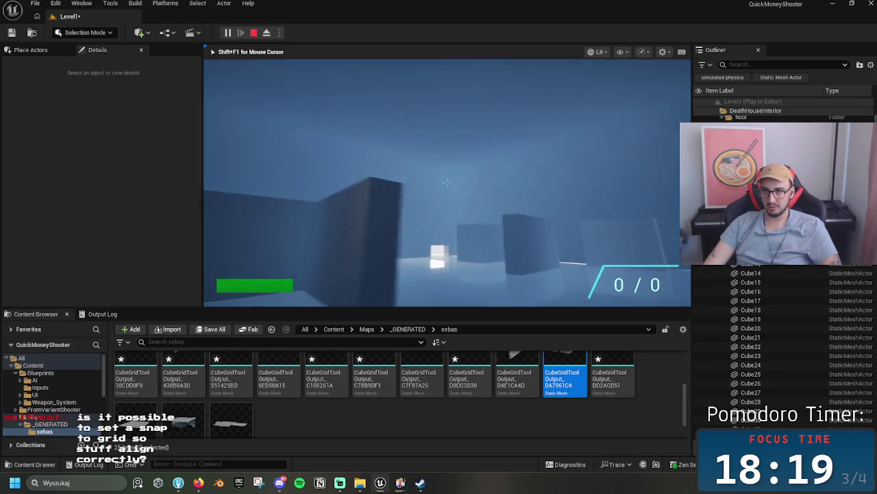
pyautogui.press('w')
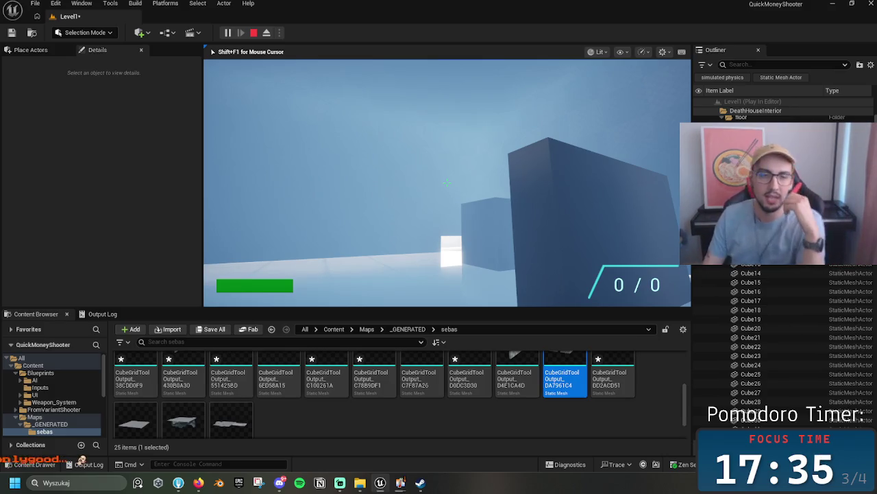
pyautogui.press('Escape')
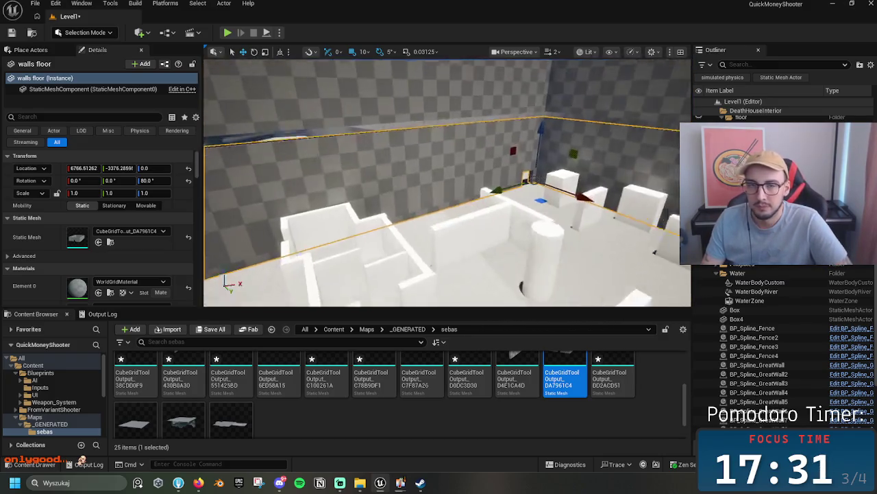
# - Switch to Modeling Mode and launch the CubeGrid tool on the selected walls floor mesh
pyautogui.click(84, 32)
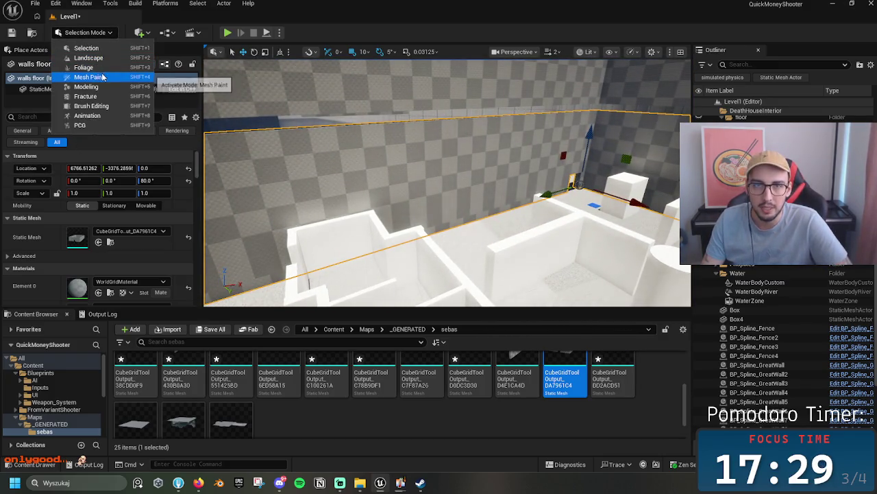
pyautogui.click(86, 87)
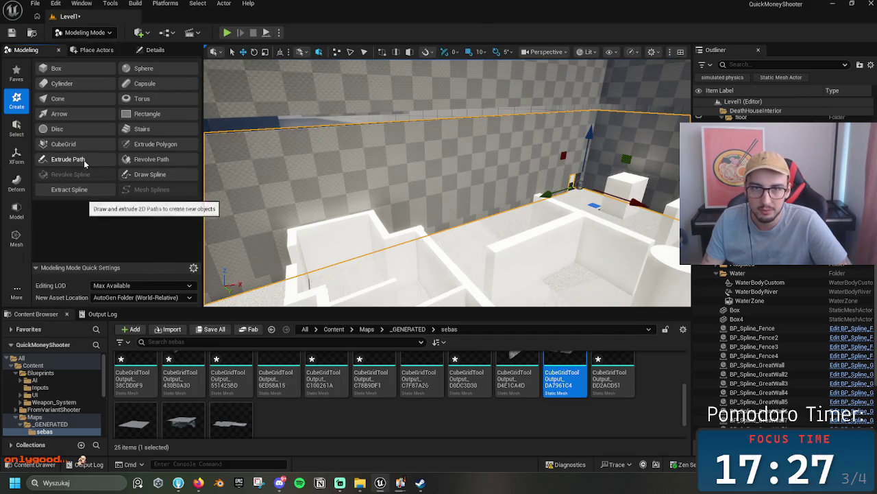
pyautogui.click(63, 143)
pyautogui.scroll(-2, 173, 218)
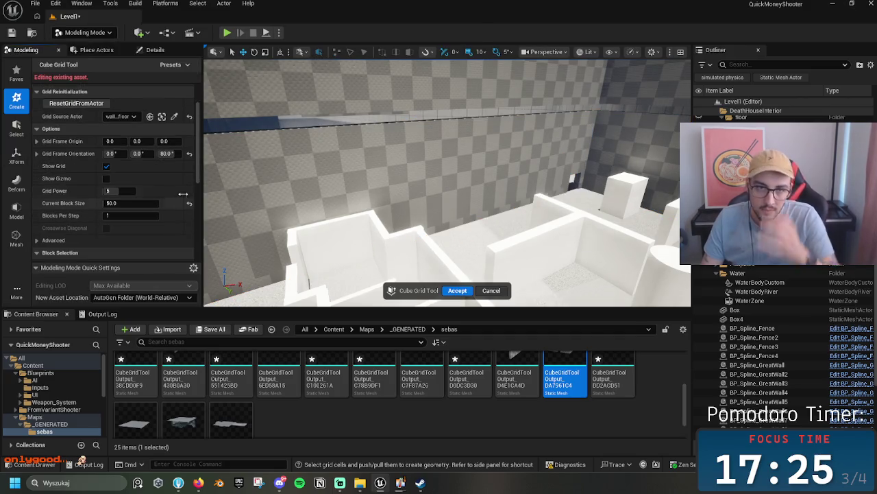
pyautogui.scroll(3, 129, 182)
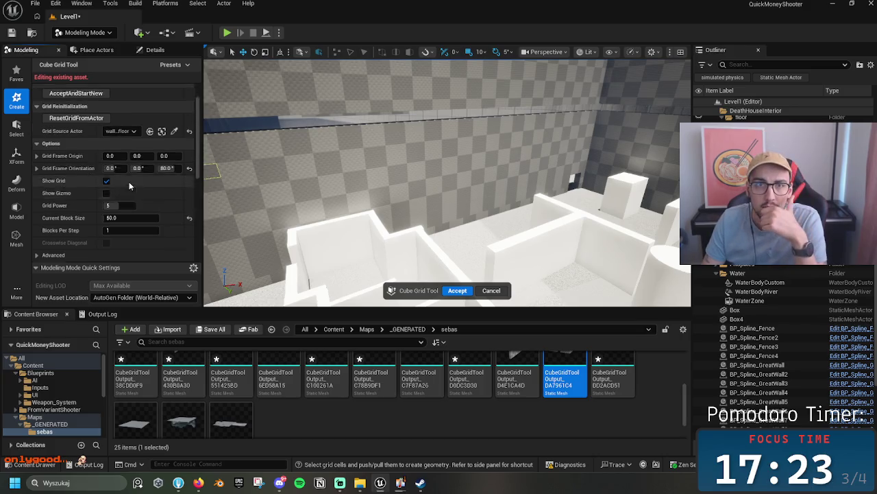
pyautogui.scroll(1, 74, 164)
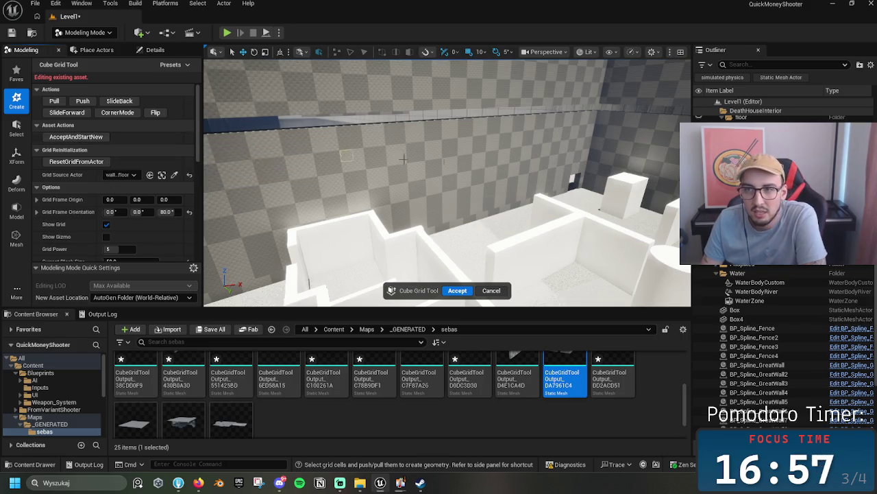
# - Show the grid gizmo and move the cube grid origin to about 6181, -2664 in the room
pyautogui.scroll(-3, 129, 242)
pyautogui.scroll(-3, 130, 245)
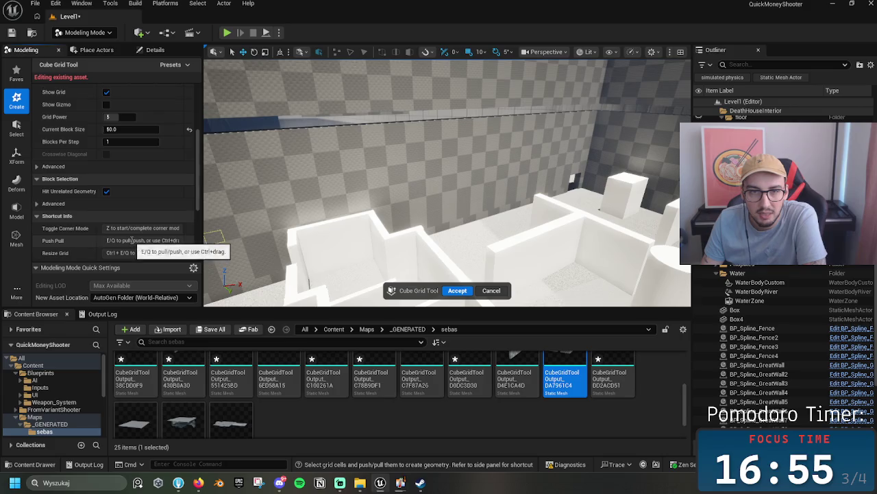
pyautogui.scroll(-1, 136, 245)
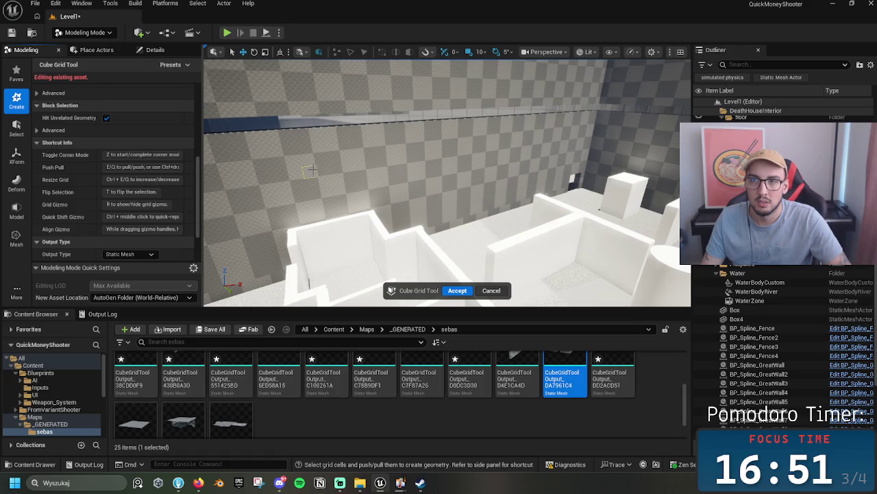
pyautogui.press('r')
pyautogui.moveTo(420, 147); pyautogui.dragTo(363, 161)
pyautogui.moveTo(366, 113); pyautogui.dragTo(389, 185)
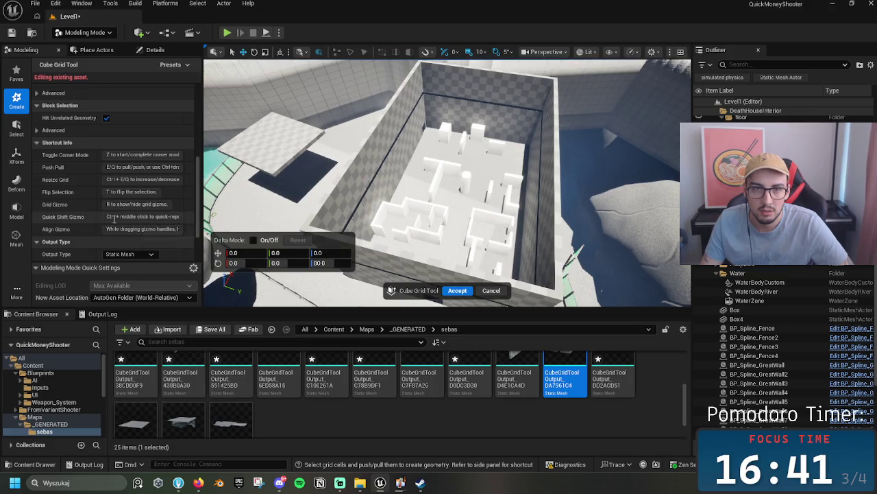
pyautogui.keyDown('ctrl'); pyautogui.middleClick(453, 149); pyautogui.keyUp('ctrl')
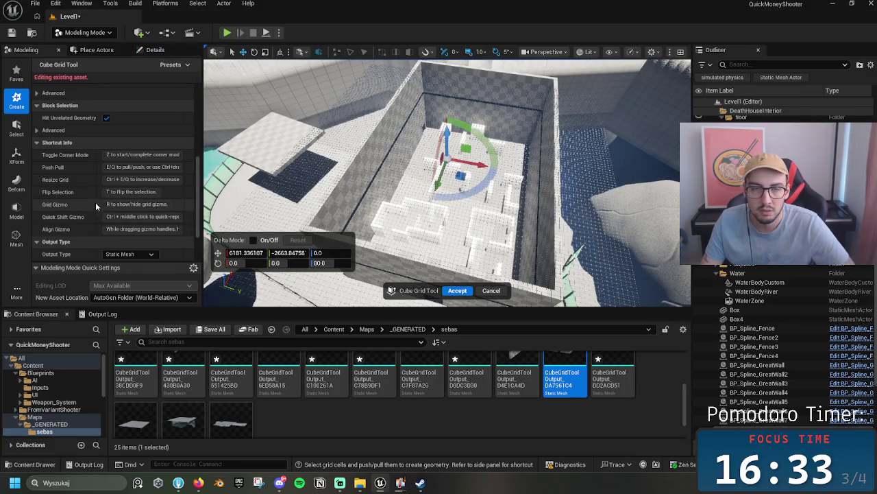
# - Keep Face Selection Mode as Outside Based on Normal under Advanced, then return to Selection Mode
pyautogui.scroll(3, 322, 128)
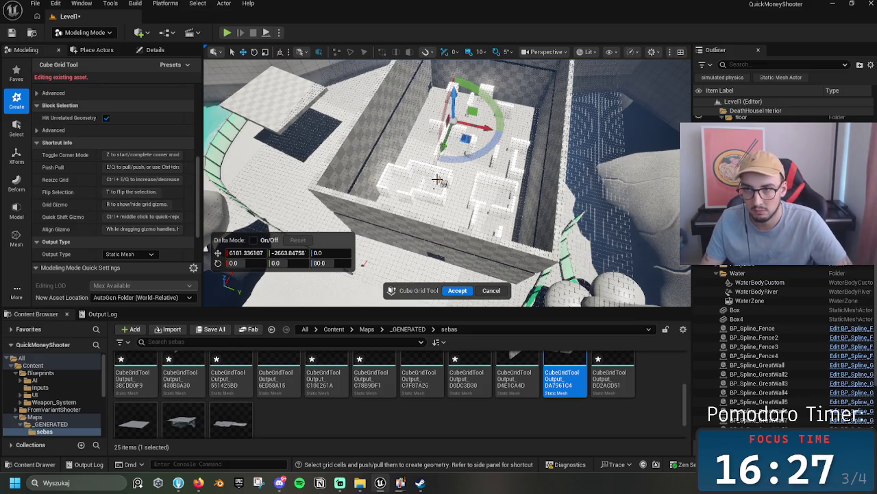
pyautogui.scroll(5, 471, 190)
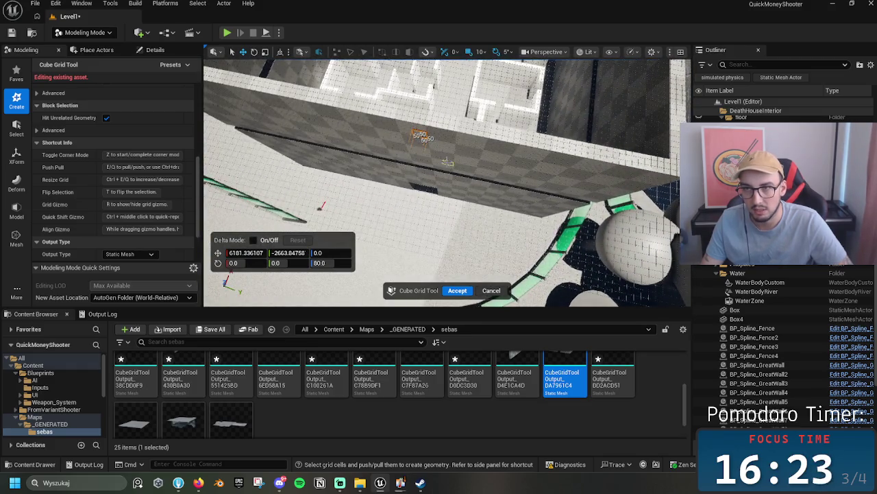
pyautogui.scroll(-3, 168, 228)
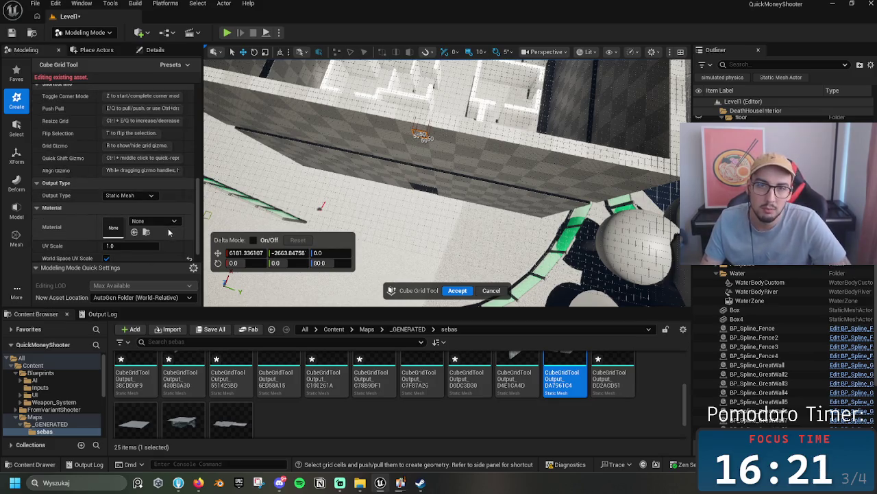
pyautogui.scroll(2, 159, 237)
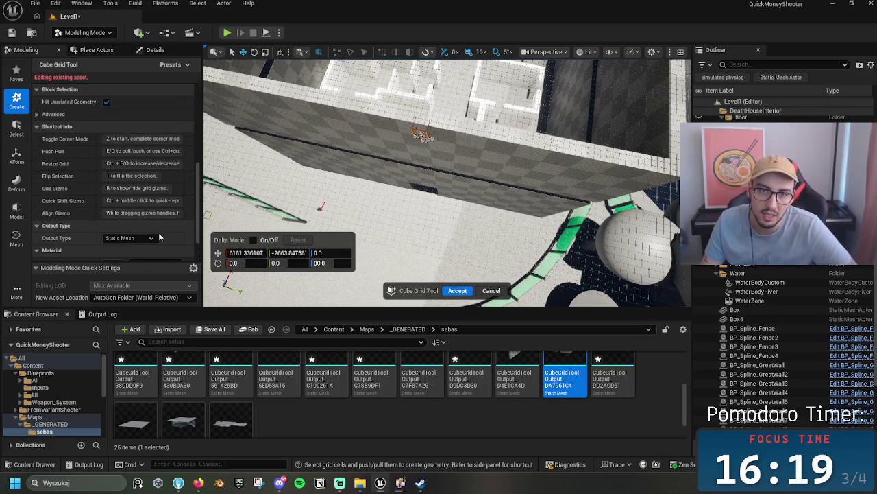
pyautogui.scroll(4, 159, 232)
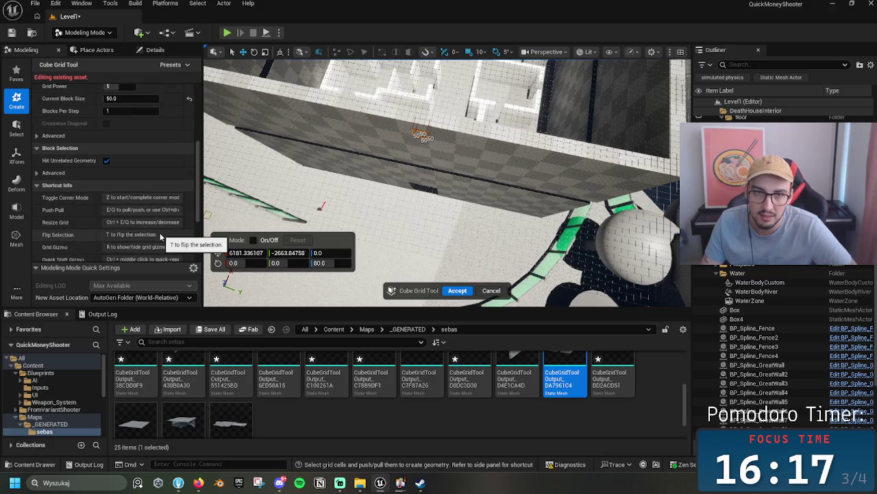
pyautogui.click(54, 202)
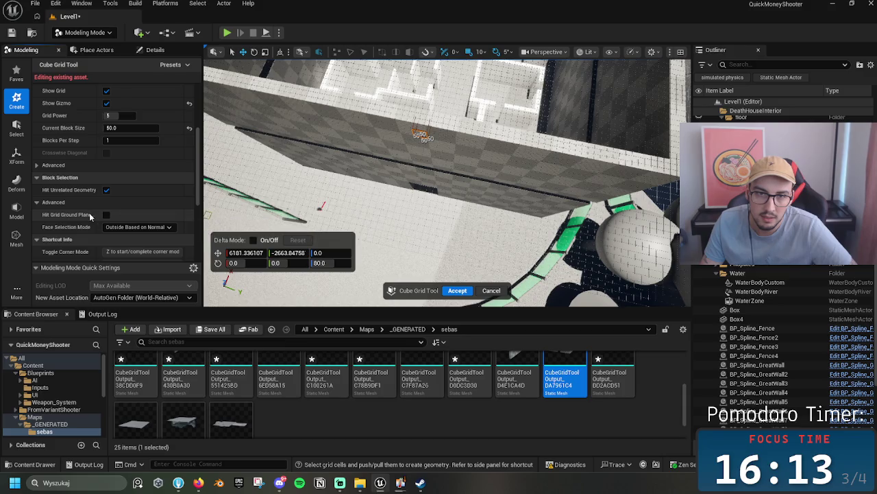
pyautogui.moveTo(89, 213)
pyautogui.moveTo(85, 231)
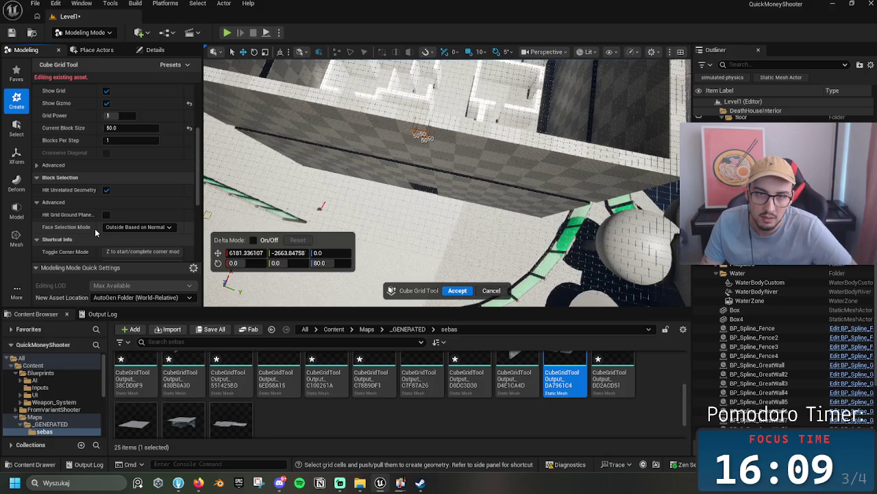
pyautogui.scroll(3, 89, 196)
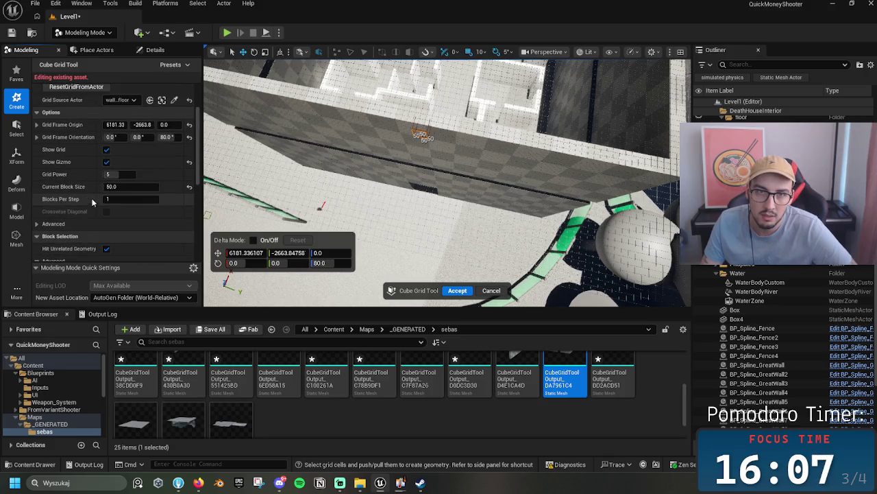
pyautogui.scroll(-4, 92, 206)
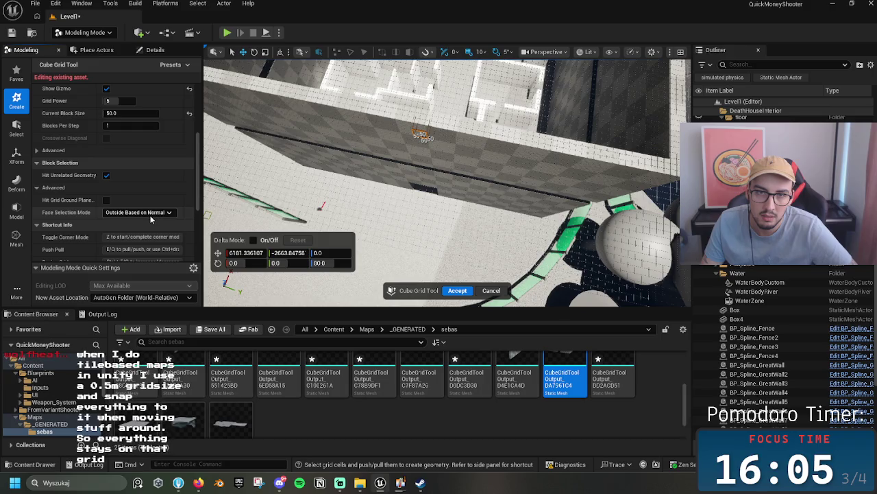
pyautogui.click(148, 214)
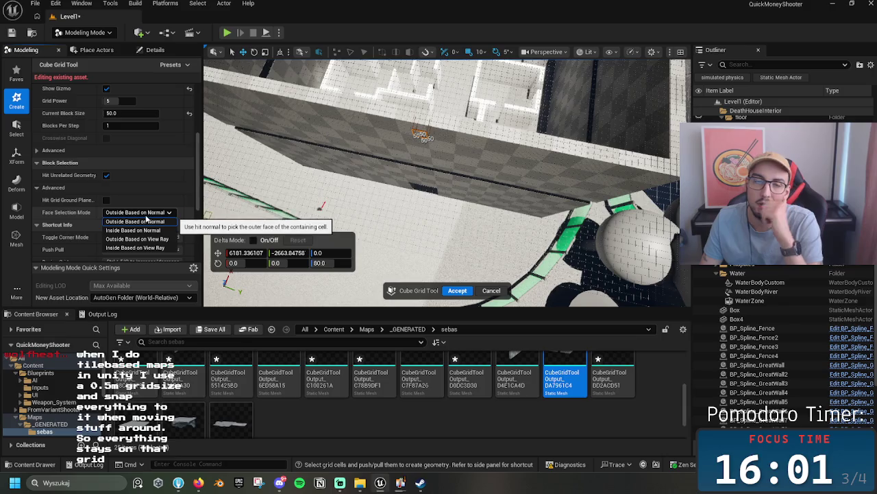
pyautogui.click(146, 218)
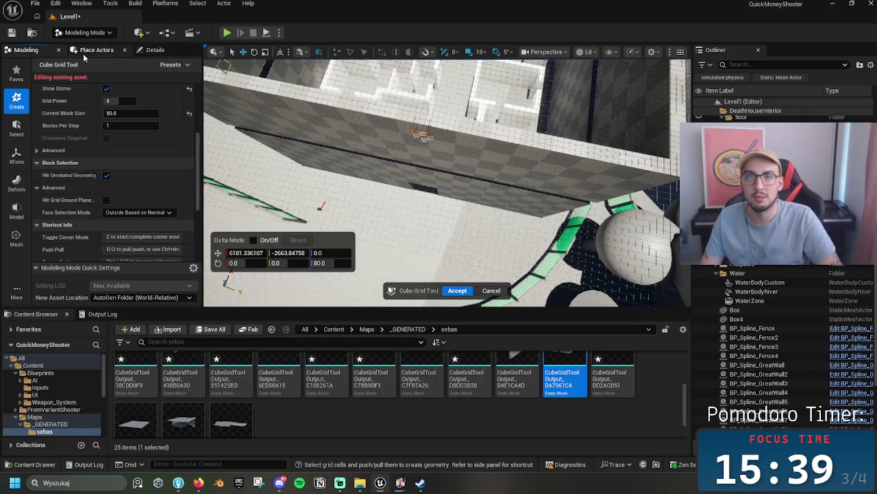
pyautogui.click(101, 32)
pyautogui.click(85, 46)
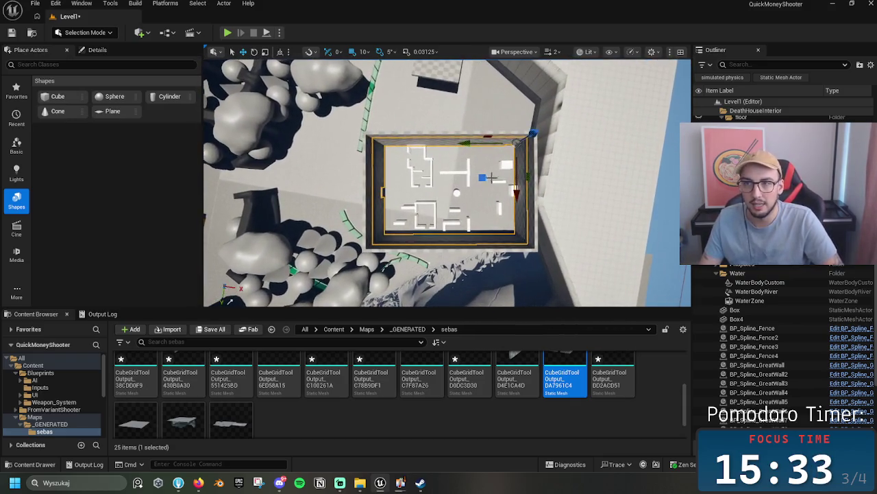
# - Select the ground piece, then pick Cube16 inside the building and orbit around it
pyautogui.click(421, 157)
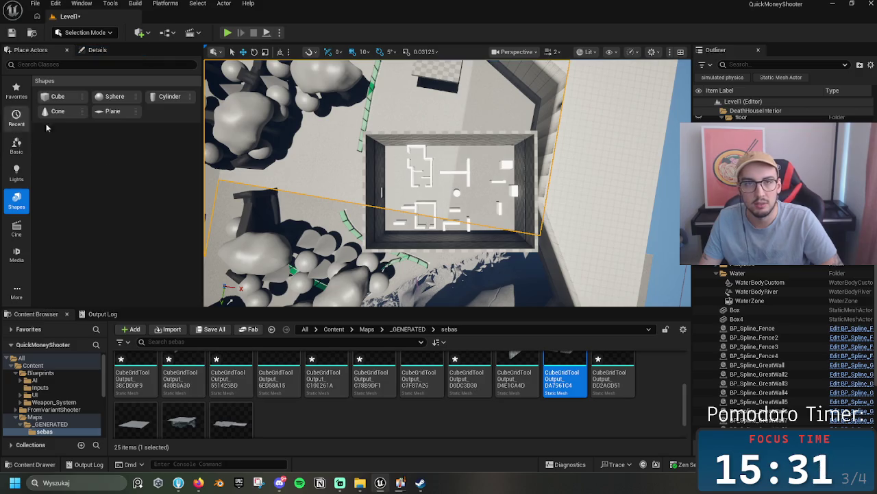
pyautogui.click(414, 206)
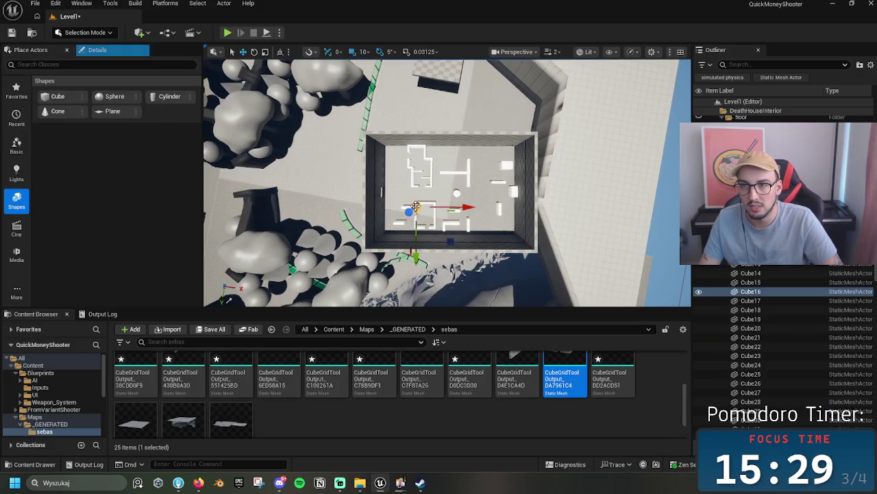
pyautogui.moveTo(445, 206)
pyautogui.mouseDown()
pyautogui.moveTo(370, 219)
pyautogui.moveTo(428, 204)
pyautogui.mouseUp()
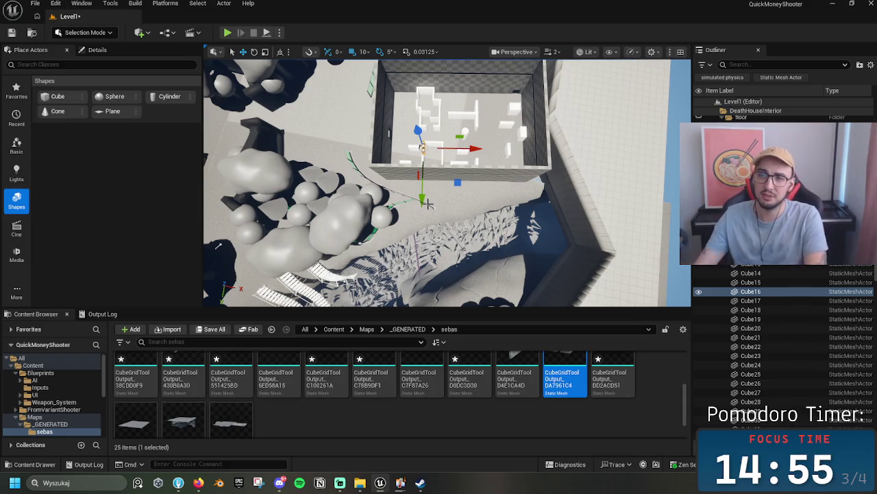
pyautogui.moveTo(218, 245); pyautogui.dragTo(343, 69)
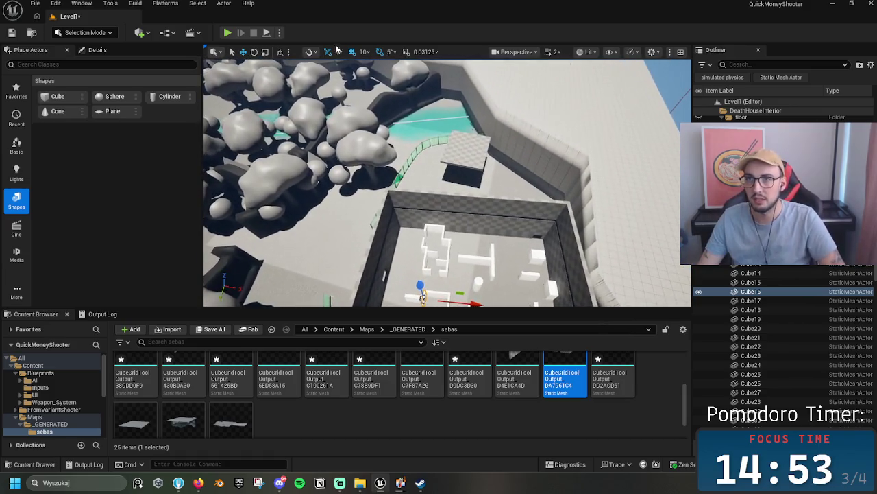
pyautogui.moveTo(446, 179); pyautogui.dragTo(446, 96)
pyautogui.moveTo(445, 137); pyautogui.dragTo(445, 185)
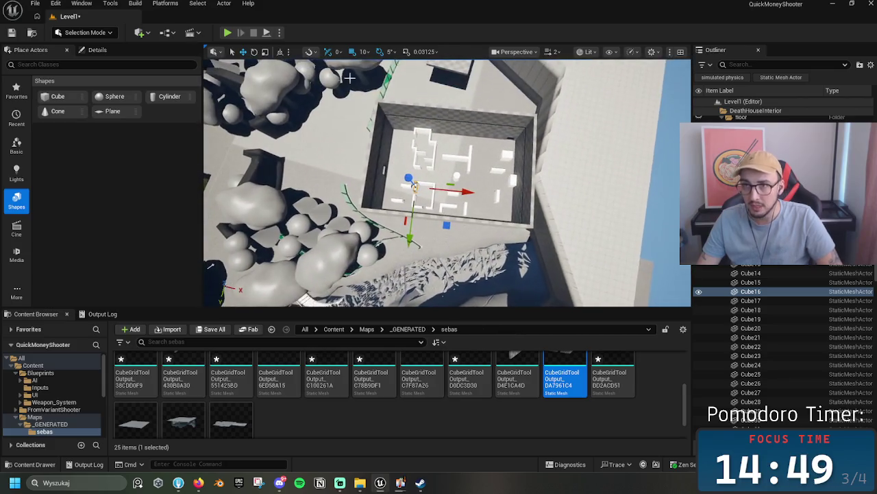
pyautogui.moveTo(384, 103); pyautogui.dragTo(466, 117)
pyautogui.moveTo(446, 183); pyautogui.dragTo(377, 172)
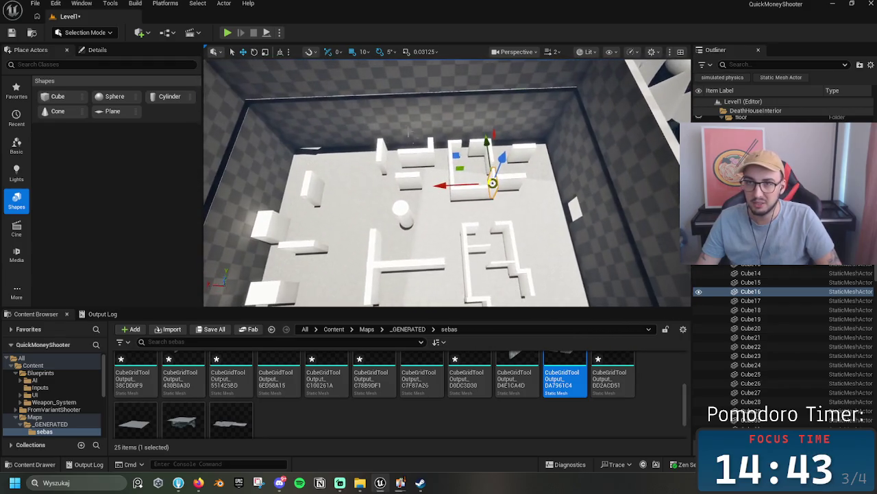
pyautogui.click(347, 107)
pyautogui.moveTo(347, 106)
pyautogui.mouseDown()
pyautogui.moveTo(363, 117)
pyautogui.moveTo(364, 178)
pyautogui.moveTo(384, 178)
pyautogui.moveTo(383, 233)
pyautogui.mouseUp()
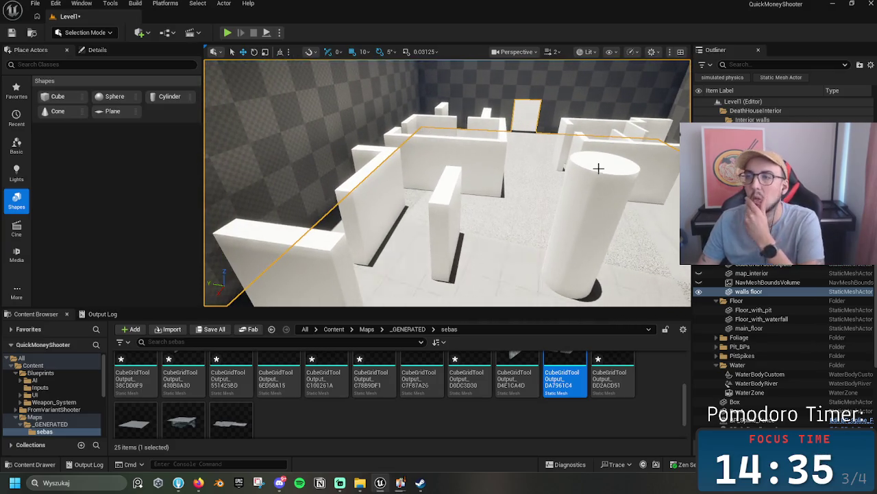
pyautogui.scroll(-5, 564, 160)
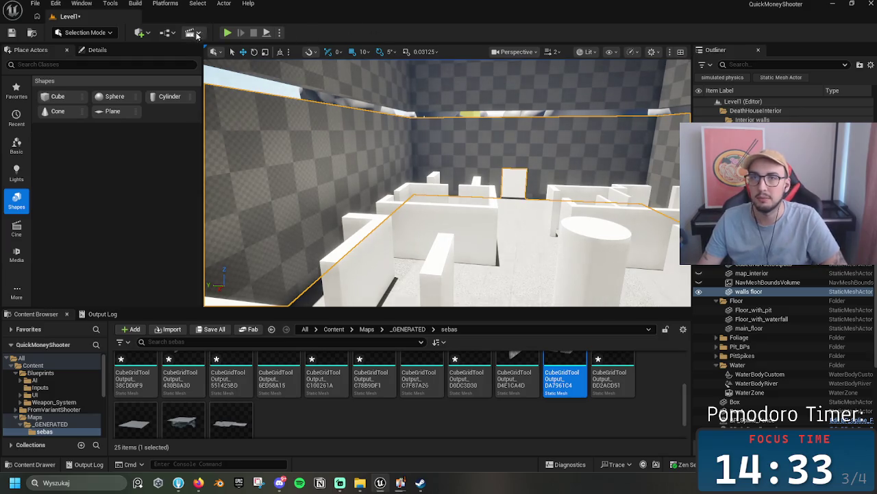
pyautogui.click(227, 32)
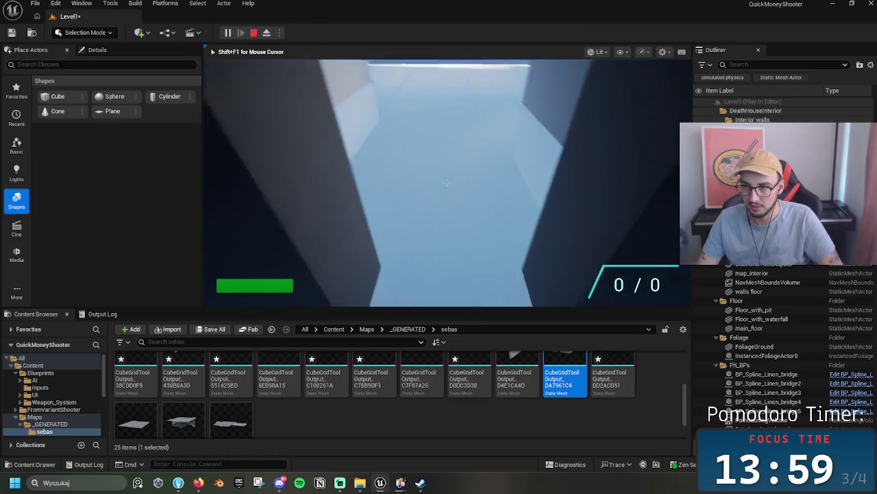
pyautogui.press('Escape')
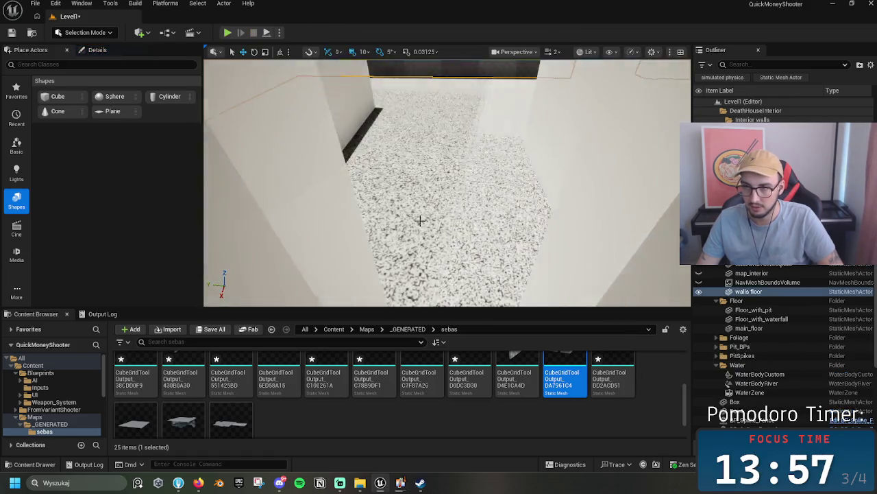
pyautogui.press('f')
# - Select maze wall Cube16 and shift it 20 cm toward its neighbour
pyautogui.click(428, 179)
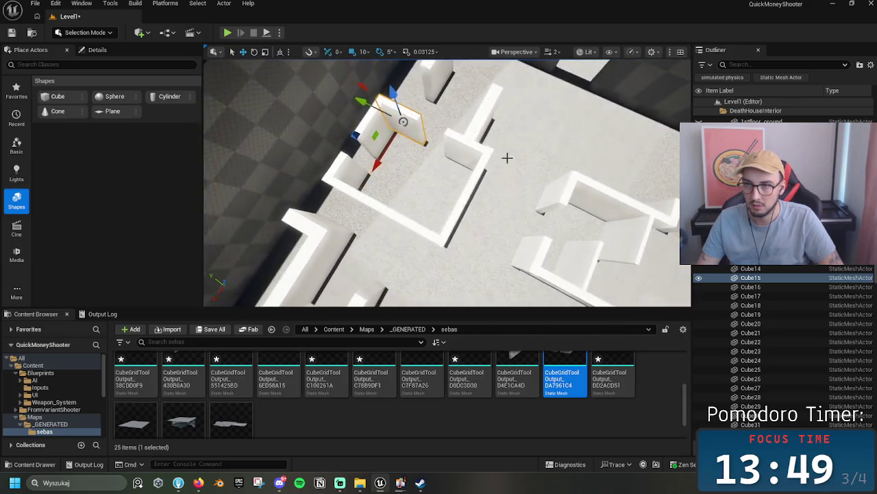
pyautogui.click(446, 149)
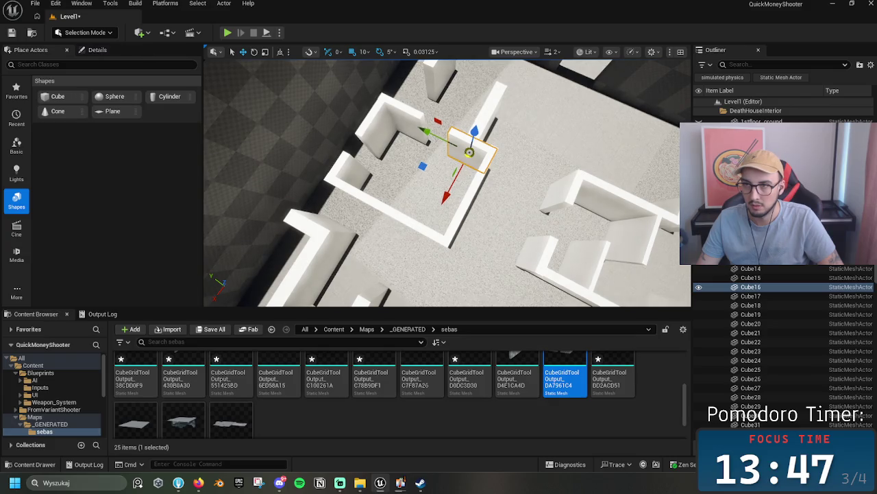
pyautogui.moveTo(441, 137); pyautogui.dragTo(442, 139)
pyautogui.press('w')
pyautogui.moveTo(442, 138); pyautogui.dragTo(443, 141)
pyautogui.press('f')
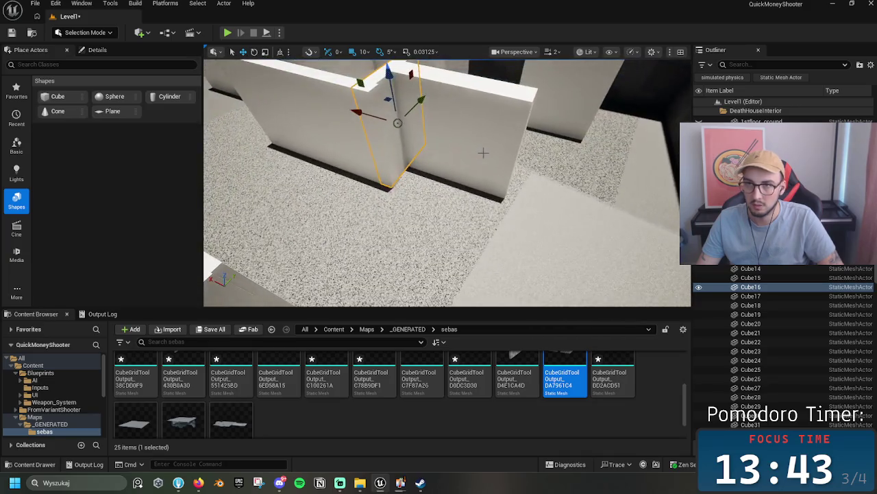
# - Look down on the level and select the short wall piece Cube23
pyautogui.scroll(-5, 447, 183)
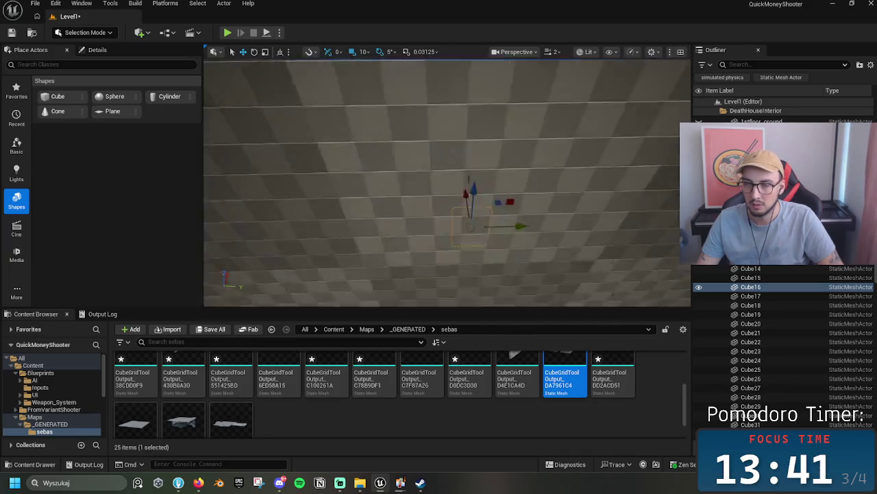
pyautogui.moveTo(446, 183); pyautogui.dragTo(464, 135)
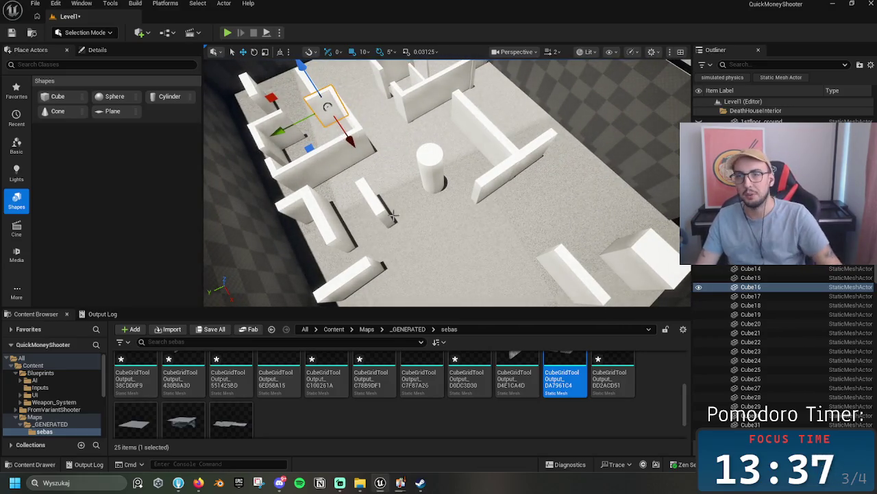
pyautogui.click(372, 207)
pyautogui.scroll(-2, 372, 207)
pyautogui.moveTo(454, 227)
pyautogui.mouseDown()
pyautogui.moveTo(452, 205)
pyautogui.moveTo(452, 227)
pyautogui.mouseUp()
pyautogui.scroll(2, 780, 295)
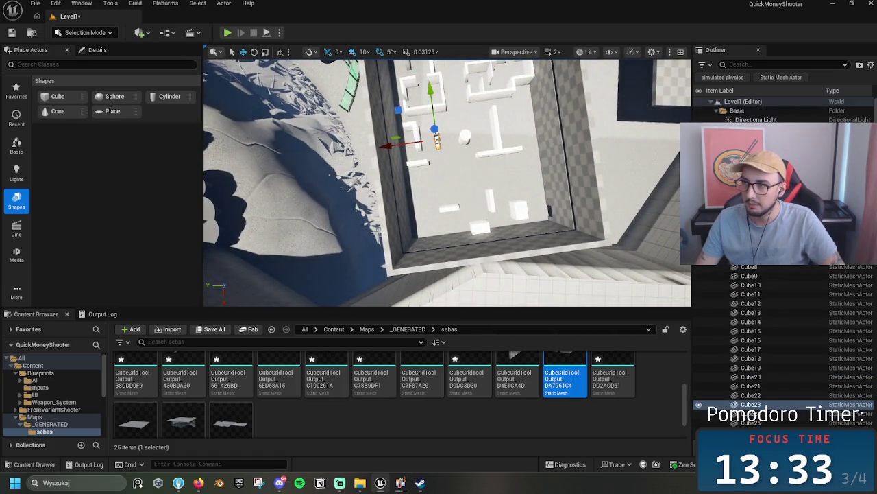
pyautogui.scroll(-5, 781, 343)
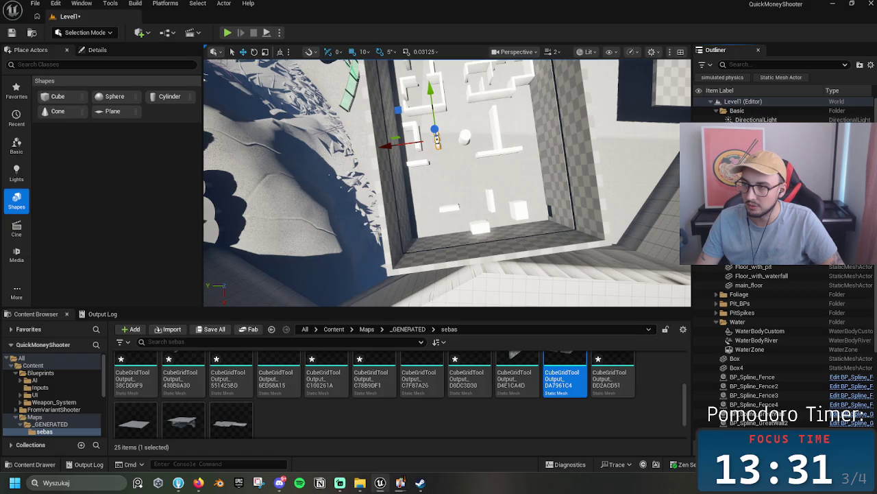
pyautogui.click(514, 199)
pyautogui.click(453, 96)
pyautogui.click(389, 150)
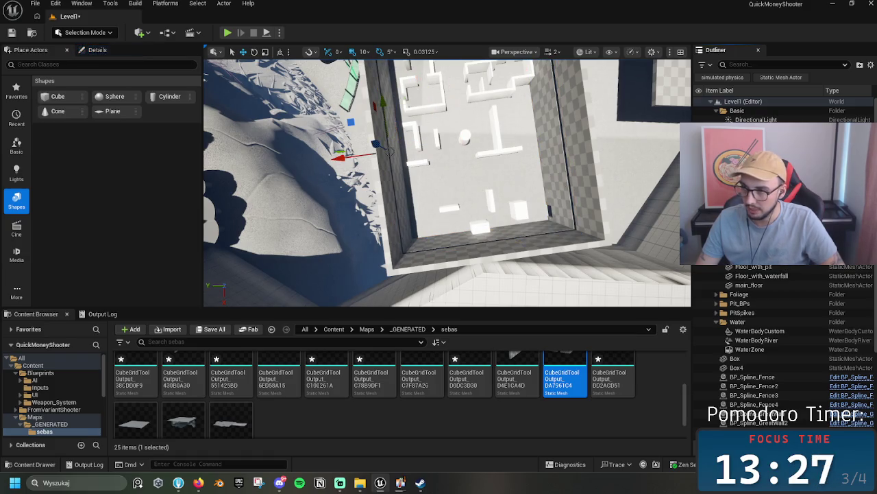
pyautogui.moveTo(388, 150)
pyautogui.mouseDown()
pyautogui.moveTo(330, 137)
pyautogui.moveTo(525, 188)
pyautogui.mouseUp()
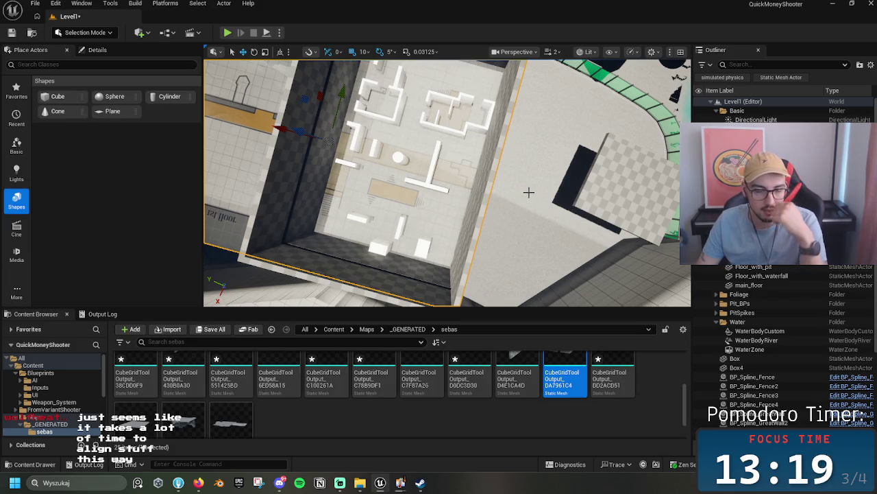
pyautogui.moveTo(527, 192); pyautogui.dragTo(555, 192)
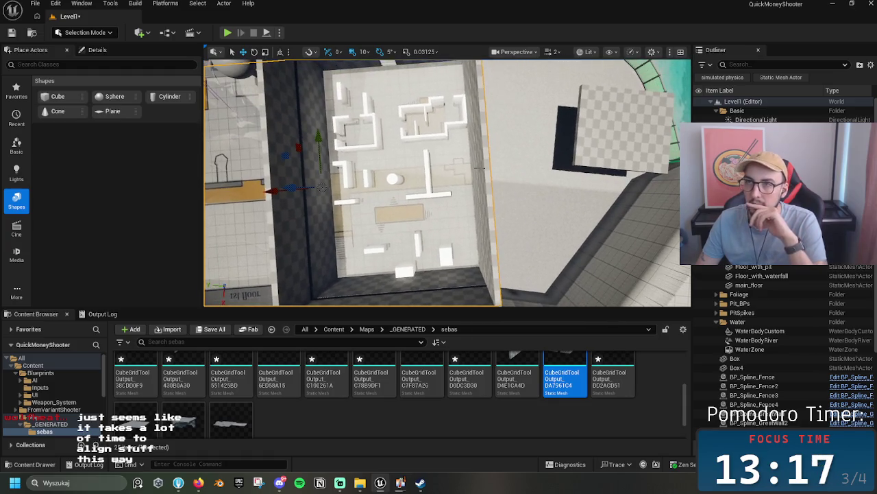
pyautogui.click(516, 52)
pyautogui.click(534, 111)
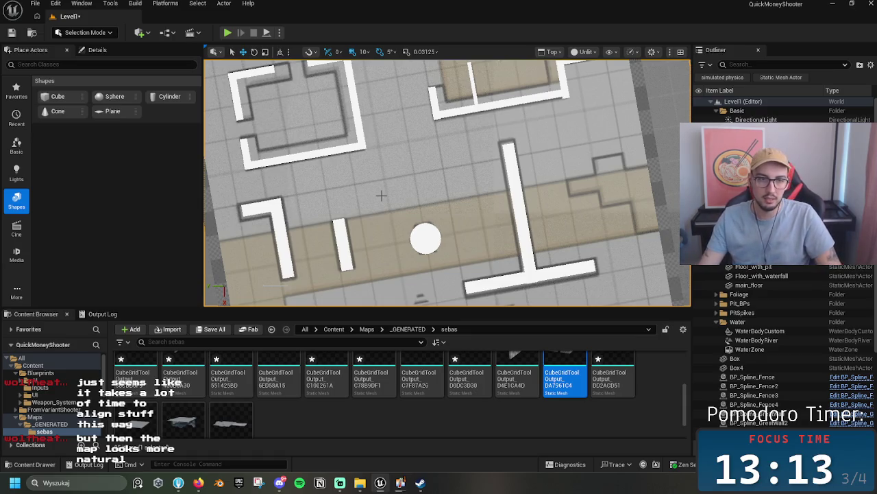
# - Pan the top view over the map, select small wall piece Cube23 and show its Details
pyautogui.scroll(-6, 381, 196)
pyautogui.moveTo(493, 202)
pyautogui.mouseDown()
pyautogui.moveTo(489, 121)
pyautogui.moveTo(501, 37)
pyautogui.mouseUp()
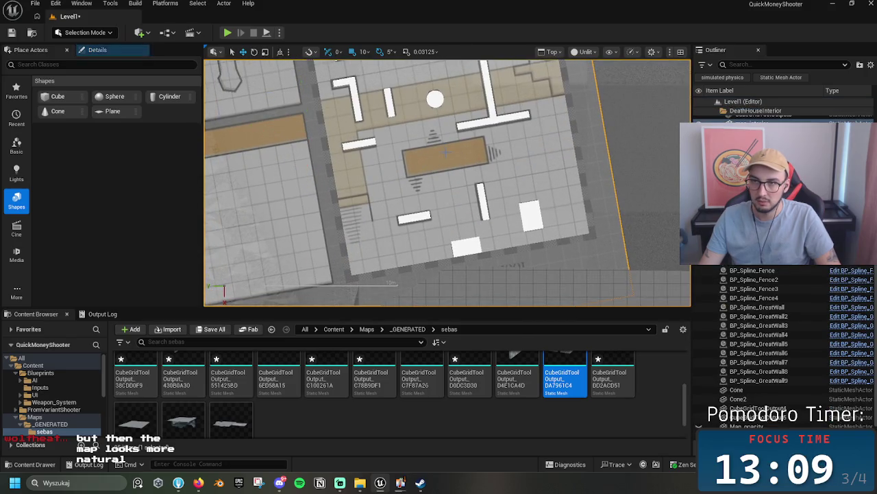
pyautogui.moveTo(445, 178)
pyautogui.mouseDown()
pyautogui.moveTo(473, 203)
pyautogui.moveTo(508, 195)
pyautogui.mouseUp()
pyautogui.scroll(-2, 477, 182)
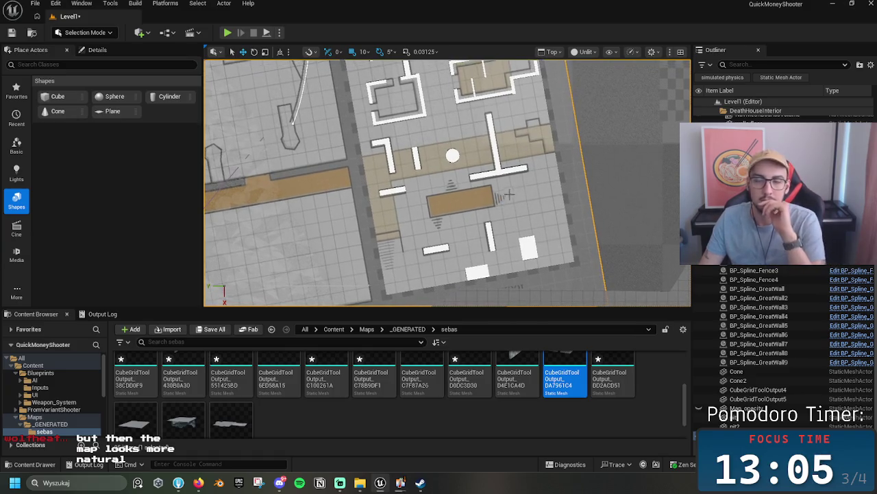
pyautogui.click(453, 156)
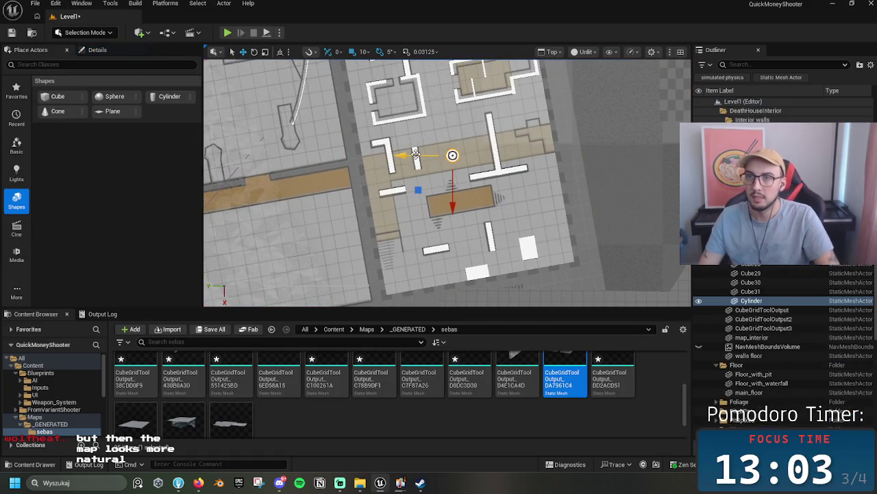
pyautogui.click(416, 154)
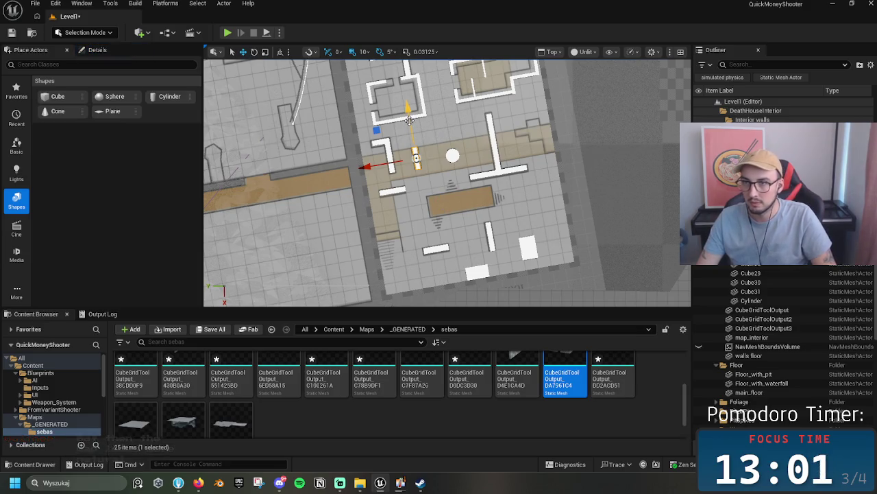
pyautogui.click(92, 51)
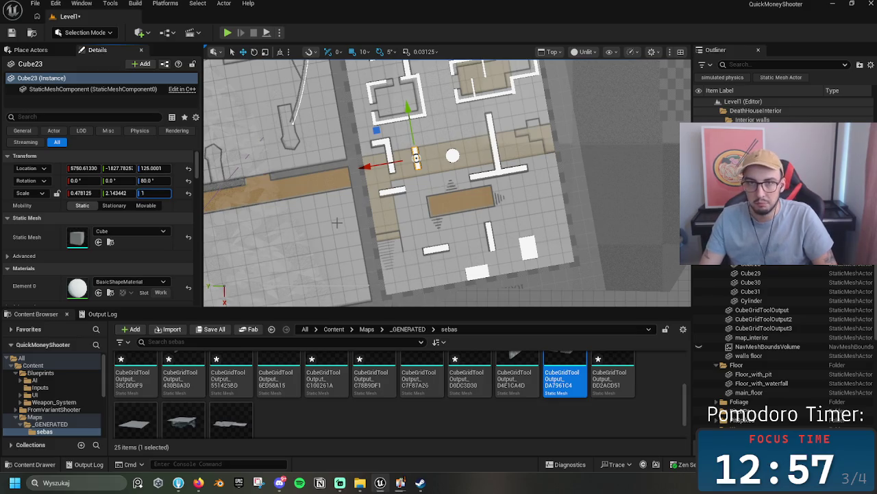
# - Confirm Z scale 1.0, then duplicate the wall piece and stretch the copy onto the central platform
pyautogui.press('Return')
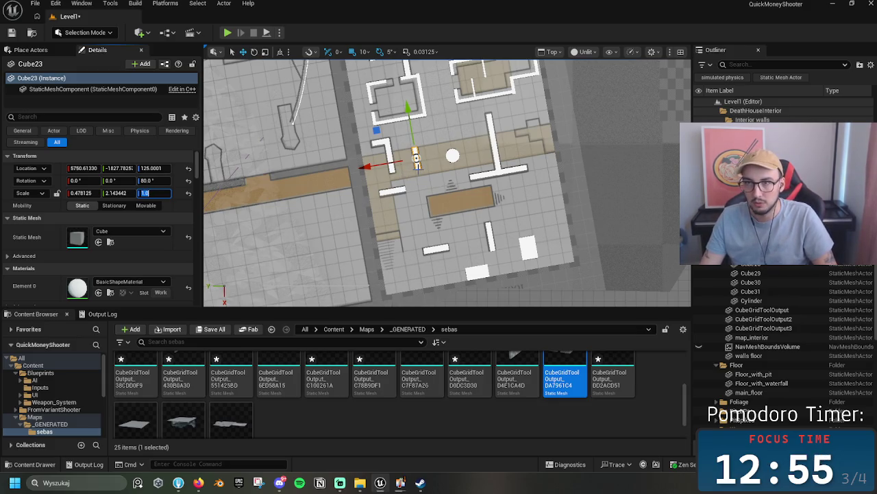
pyautogui.write('2.5')
pyautogui.press('Return')
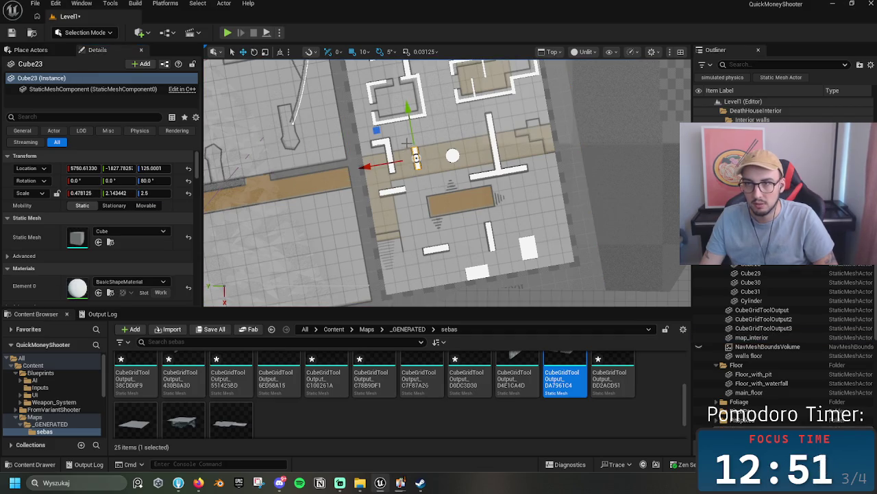
pyautogui.click(410, 131)
pyautogui.hotkey('ctrl', 'z')
pyautogui.moveTo(413, 132)
pyautogui.mouseDown()
pyautogui.moveTo(425, 209)
pyautogui.moveTo(449, 213)
pyautogui.mouseUp()
pyautogui.press('r')
pyautogui.moveTo(452, 168); pyautogui.dragTo(454, 174)
pyautogui.press('w')
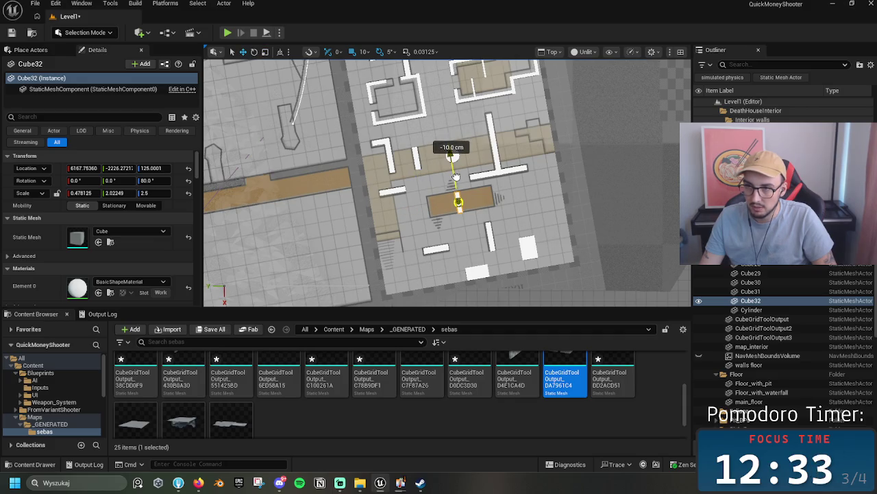
pyautogui.moveTo(455, 177); pyautogui.dragTo(456, 176)
# - Widen the copied box Cube32 along X to cover the brown platform
pyautogui.press('f')
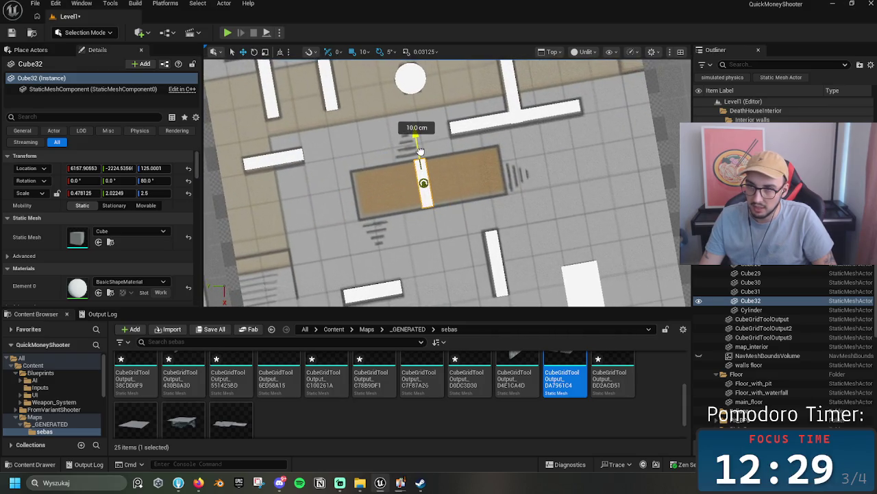
pyautogui.moveTo(346, 198); pyautogui.dragTo(237, 225)
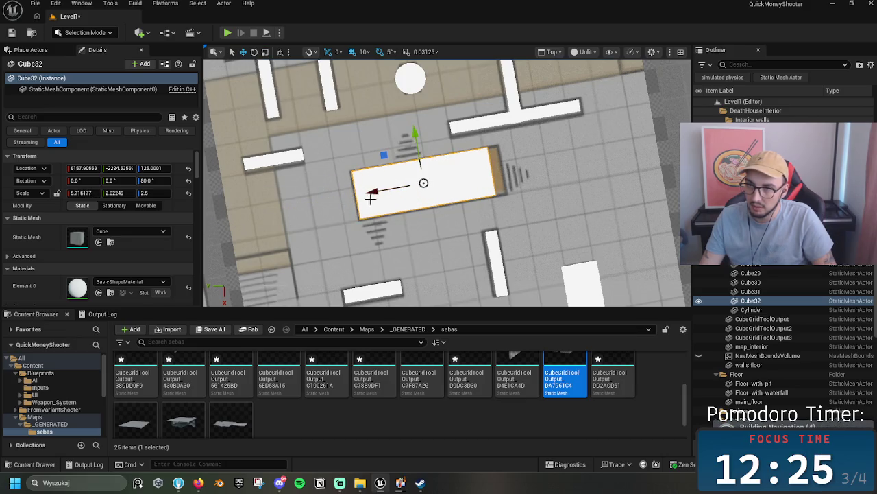
pyautogui.moveTo(370, 199); pyautogui.dragTo(392, 192)
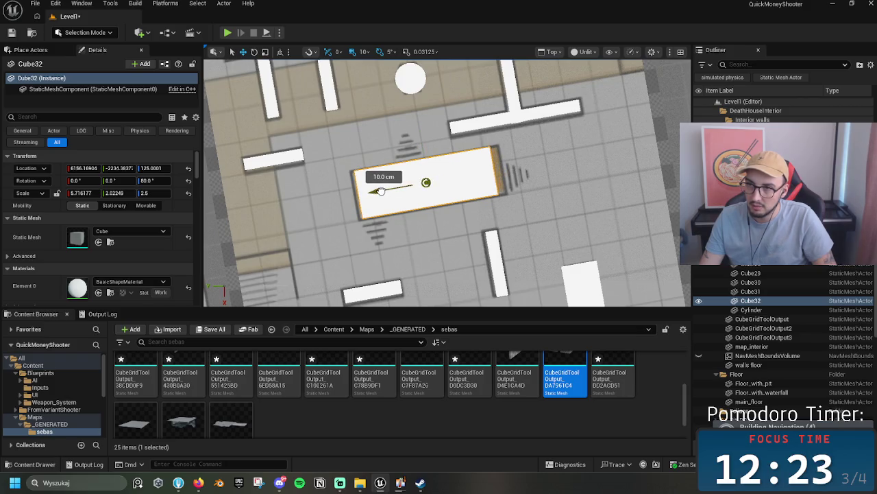
pyautogui.moveTo(379, 192); pyautogui.dragTo(375, 192)
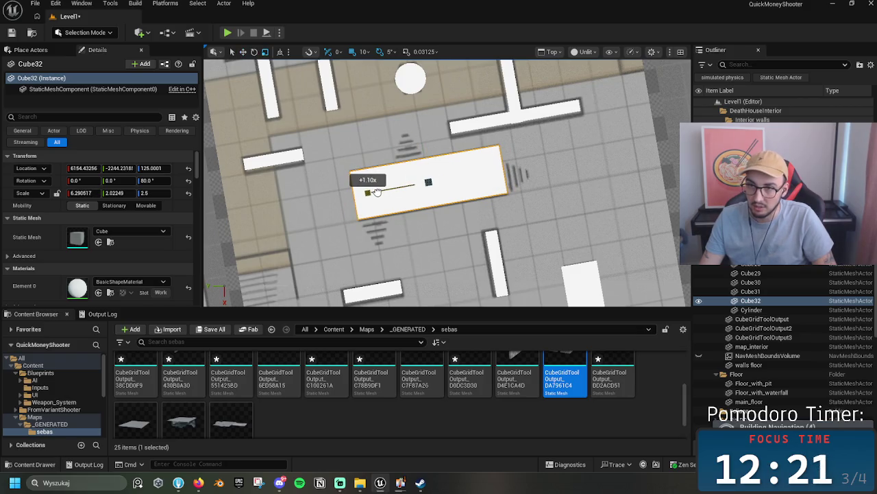
pyautogui.moveTo(505, 217)
pyautogui.mouseDown()
pyautogui.moveTo(458, 221)
pyautogui.moveTo(617, 179)
pyautogui.moveTo(552, 172)
pyautogui.mouseUp()
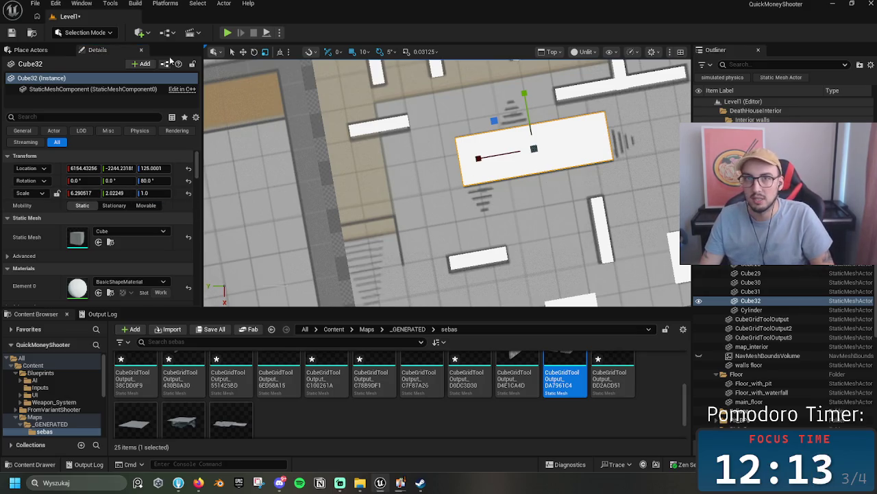
# - Switch the viewport to Perspective and lower Cube32 to Z 45
pyautogui.click(552, 52)
pyautogui.click(581, 86)
pyautogui.moveTo(525, 121); pyautogui.dragTo(494, 151)
pyautogui.moveTo(507, 298); pyautogui.dragTo(466, 120)
pyautogui.moveTo(451, 79)
pyautogui.mouseDown()
pyautogui.moveTo(455, 96)
pyautogui.moveTo(461, 89)
pyautogui.mouseUp()
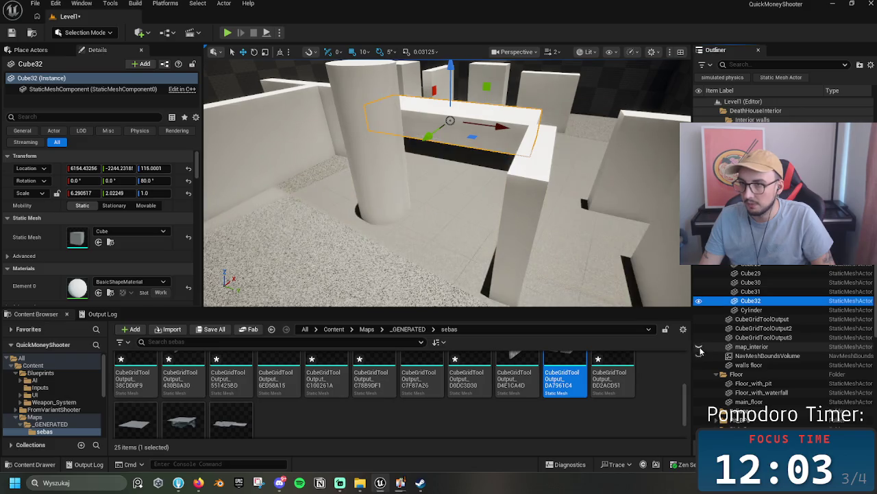
pyautogui.moveTo(451, 85); pyautogui.dragTo(459, 110)
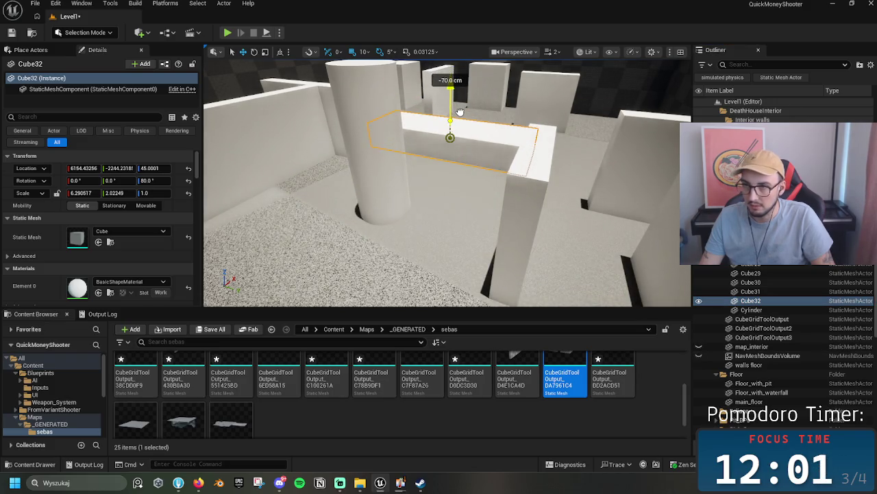
pyautogui.press('f')
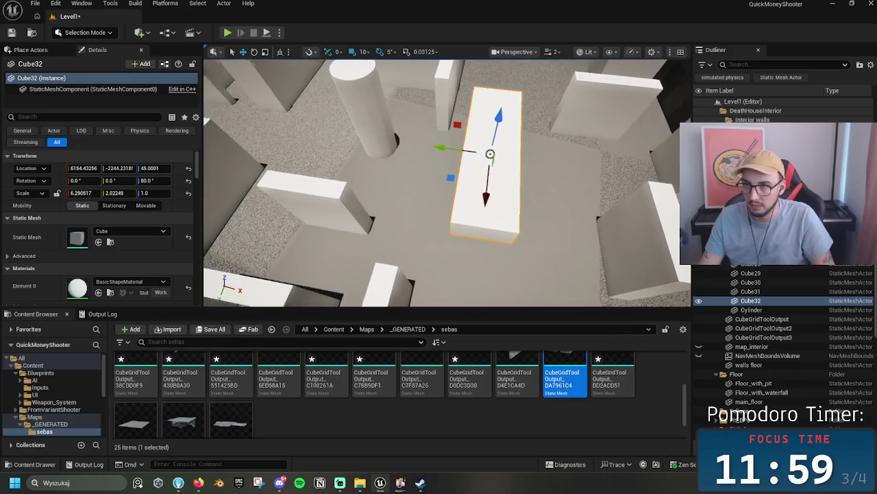
pyautogui.moveTo(489, 154); pyautogui.dragTo(450, 164)
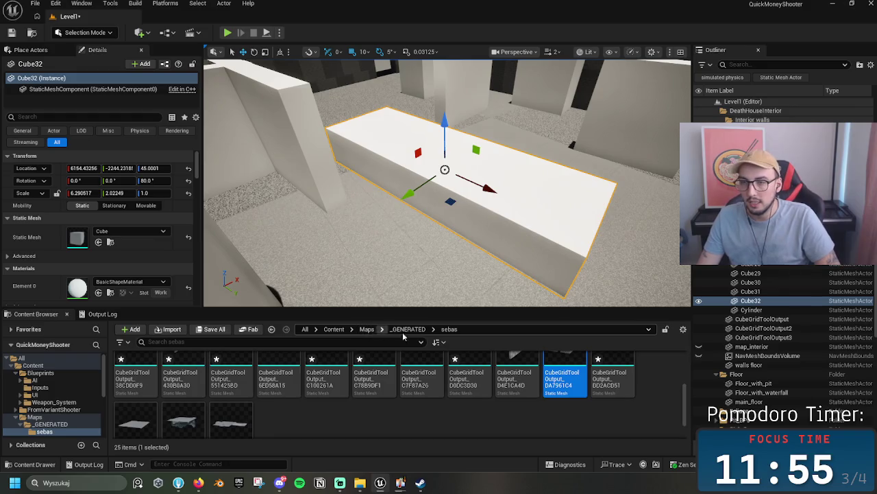
# - Browse to Content > Materials and drag the yellow Traversable material onto Cube32
pyautogui.click(367, 329)
pyautogui.click(334, 329)
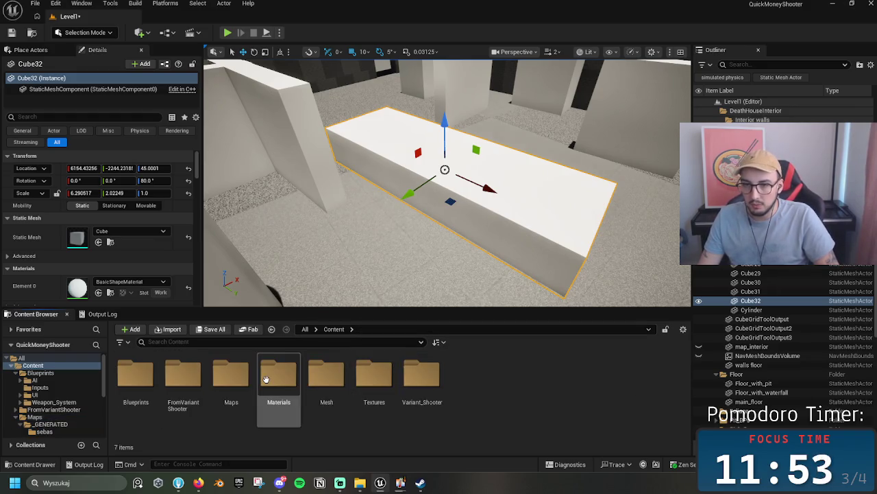
pyautogui.doubleClick(231, 377)
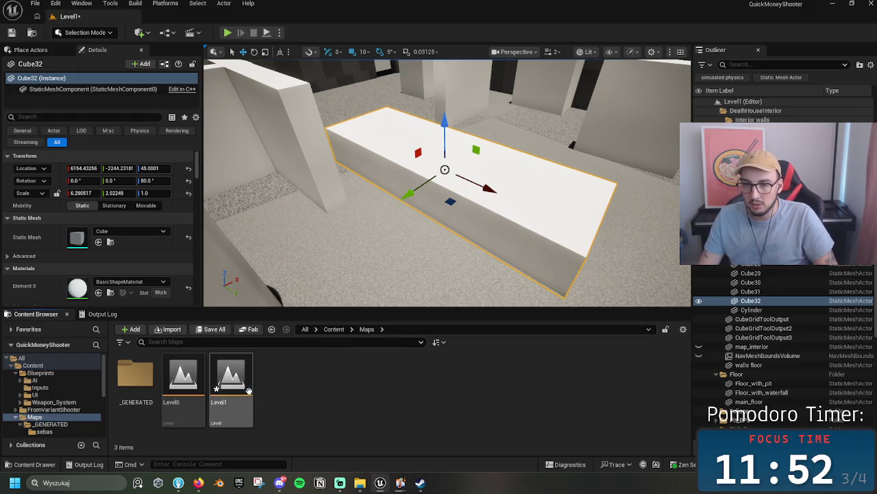
pyautogui.click(334, 329)
pyautogui.doubleClick(328, 375)
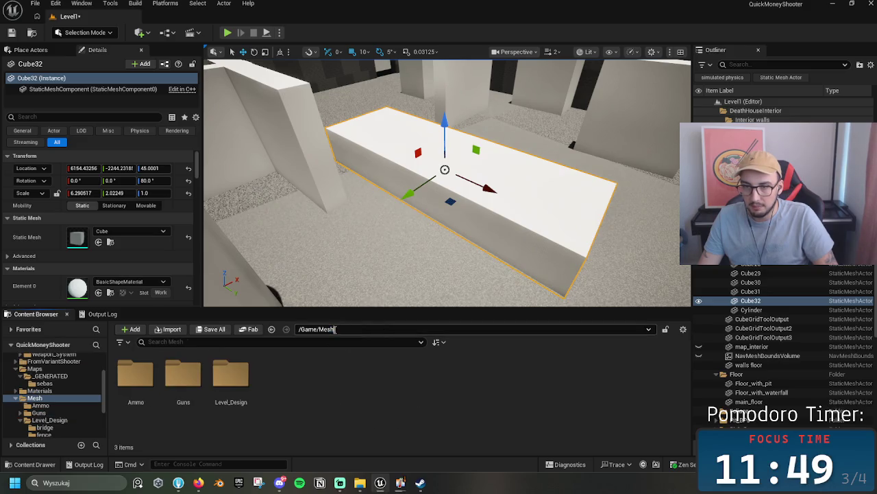
pyautogui.click(334, 329)
pyautogui.doubleClick(373, 376)
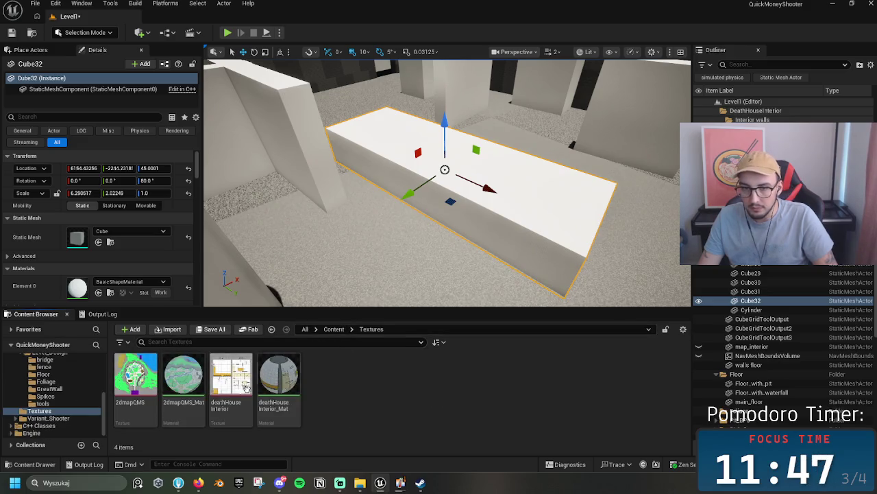
pyautogui.click(334, 329)
pyautogui.click(306, 329)
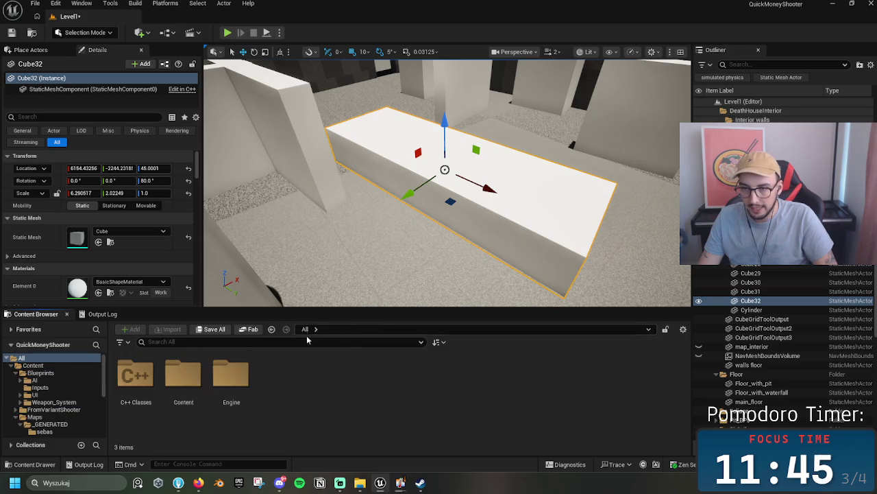
pyautogui.doubleClick(183, 373)
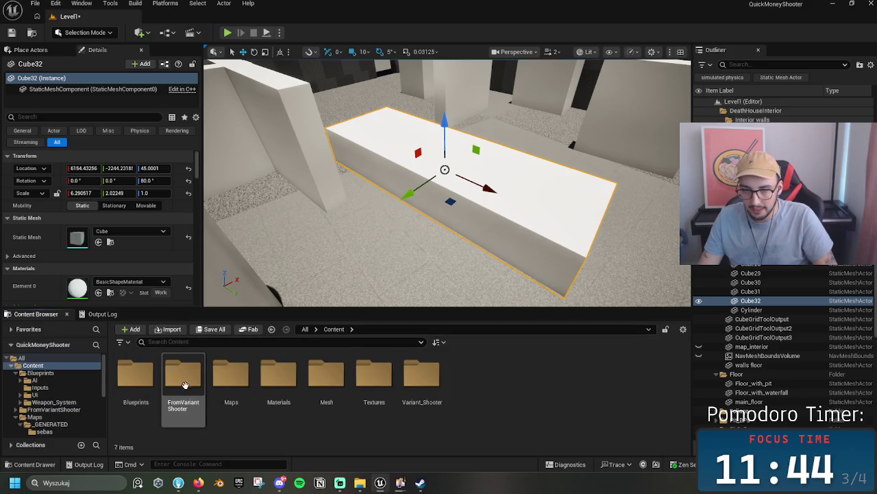
pyautogui.doubleClick(278, 377)
pyautogui.moveTo(422, 375)
pyautogui.mouseDown()
pyautogui.moveTo(467, 332)
pyautogui.moveTo(473, 220)
pyautogui.mouseUp()
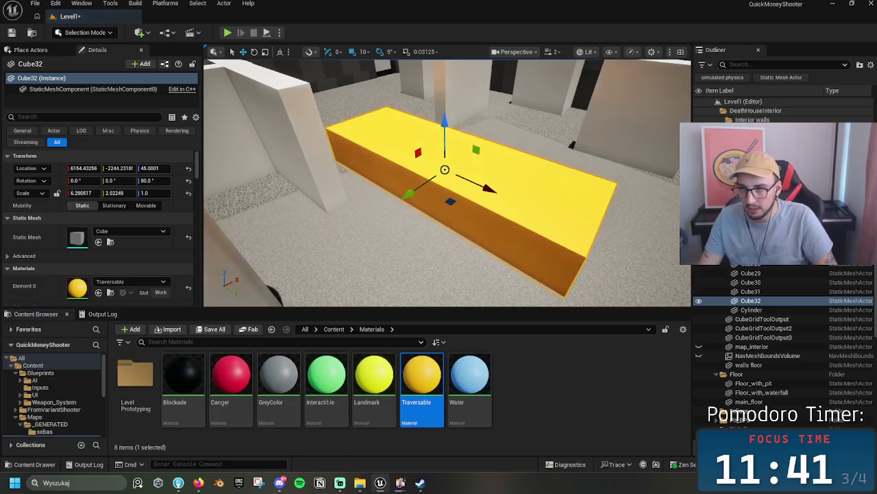
pyautogui.scroll(-5, 455, 254)
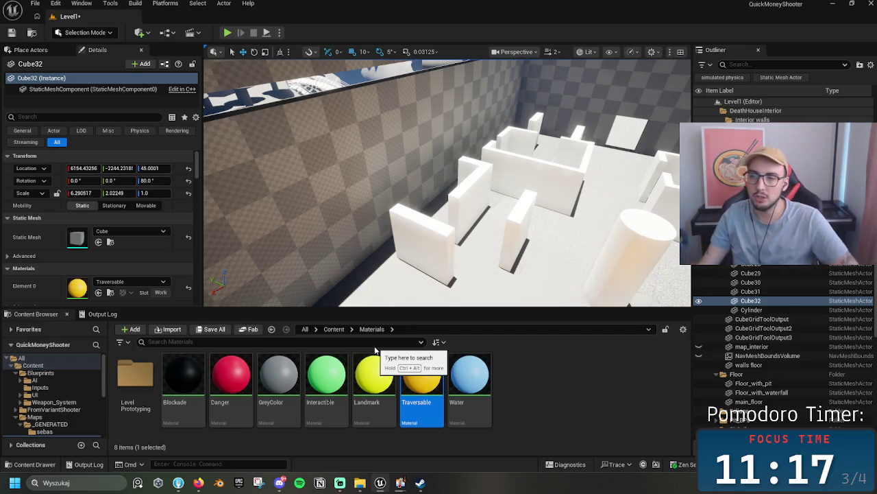
pyautogui.press('f')
pyautogui.moveTo(491, 174)
pyautogui.mouseDown()
pyautogui.moveTo(473, 158)
pyautogui.moveTo(508, 137)
pyautogui.moveTo(500, 185)
pyautogui.moveTo(490, 174)
pyautogui.mouseUp()
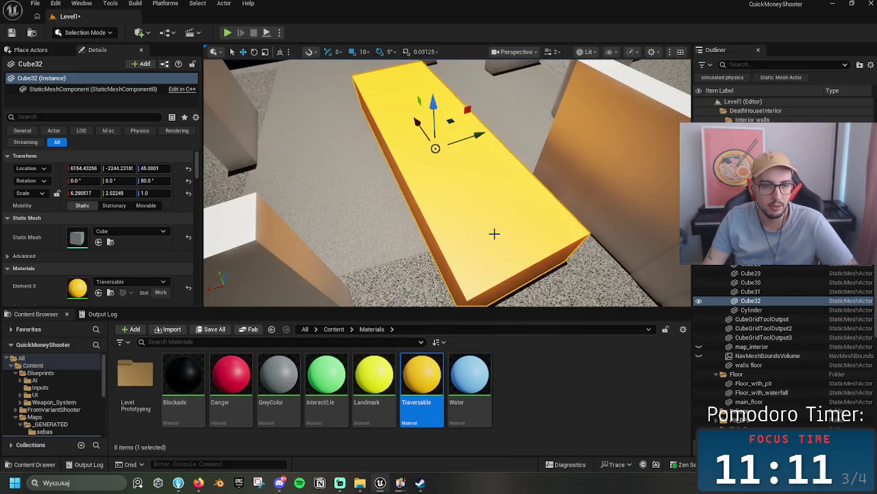
pyautogui.moveTo(494, 275)
pyautogui.mouseDown()
pyautogui.moveTo(350, 238)
pyautogui.moveTo(336, 213)
pyautogui.moveTo(343, 205)
pyautogui.moveTo(346, 245)
pyautogui.mouseUp()
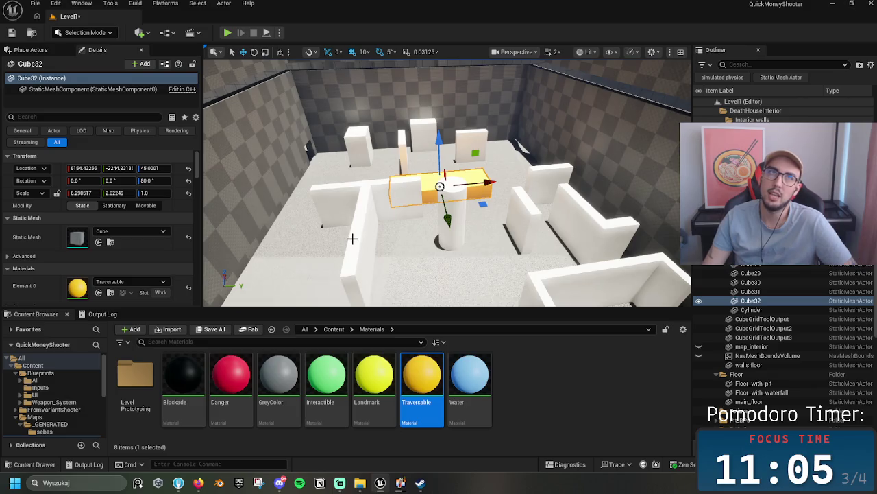
pyautogui.moveTo(437, 213)
pyautogui.mouseDown()
pyautogui.moveTo(415, 198)
pyautogui.moveTo(429, 205)
pyautogui.moveTo(422, 195)
pyautogui.moveTo(308, 307)
pyautogui.mouseUp()
pyautogui.moveTo(278, 375)
pyautogui.mouseDown()
pyautogui.moveTo(453, 257)
pyautogui.moveTo(402, 300)
pyautogui.moveTo(530, 251)
pyautogui.moveTo(535, 292)
pyautogui.moveTo(404, 259)
pyautogui.mouseUp()
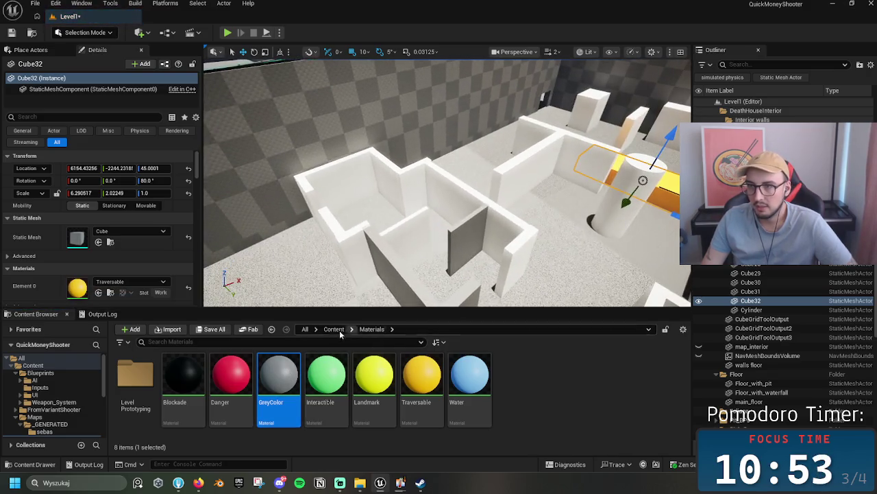
pyautogui.click(344, 248)
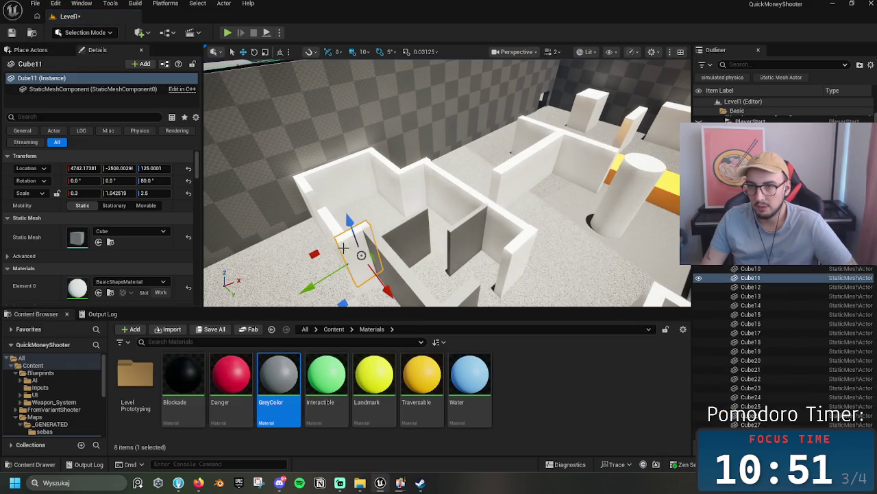
# - Select wall cubes Cube19–Cube32 in the Outliner and drop GreyColor onto them in the viewport
pyautogui.keyDown('ctrl'); pyautogui.click(330, 223); pyautogui.keyUp('ctrl')
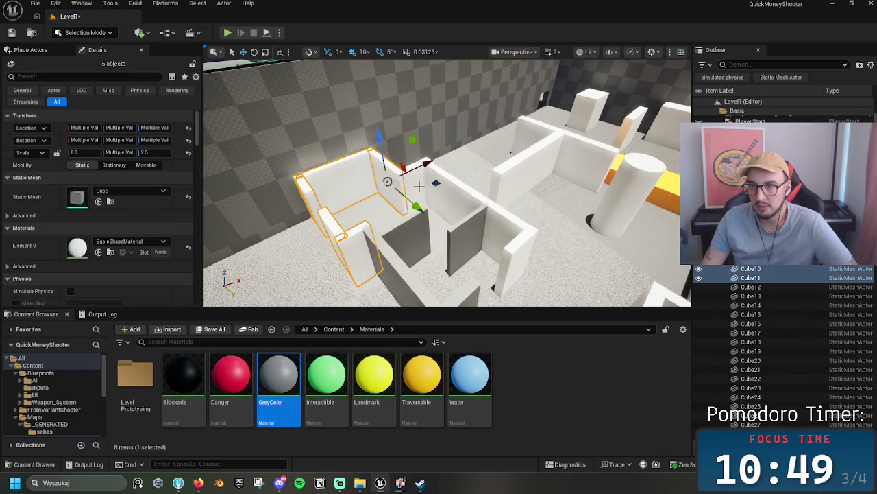
pyautogui.click(342, 236)
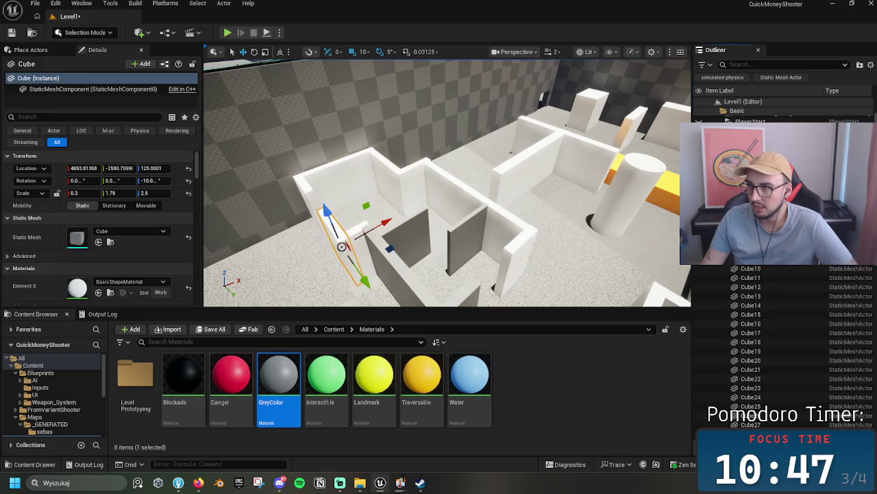
pyautogui.scroll(-1, 765, 398)
pyautogui.keyDown('shift'); pyautogui.click(761, 391); pyautogui.keyUp('shift')
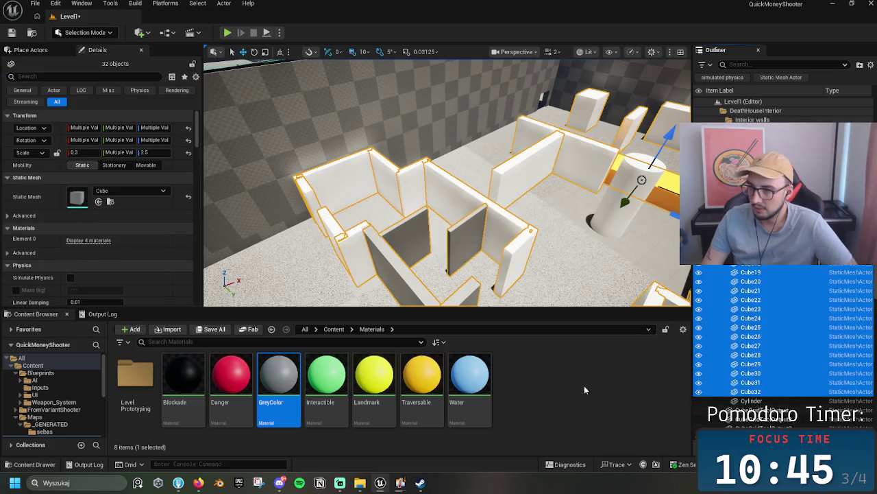
pyautogui.moveTo(278, 376)
pyautogui.mouseDown()
pyautogui.moveTo(669, 360)
pyautogui.moveTo(766, 301)
pyautogui.mouseUp()
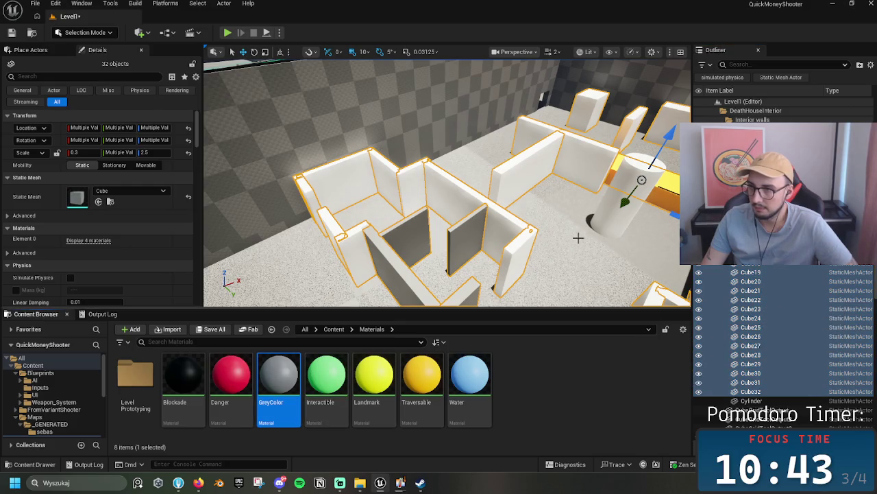
pyautogui.moveTo(268, 374)
pyautogui.mouseDown()
pyautogui.moveTo(457, 195)
pyautogui.moveTo(492, 184)
pyautogui.mouseUp()
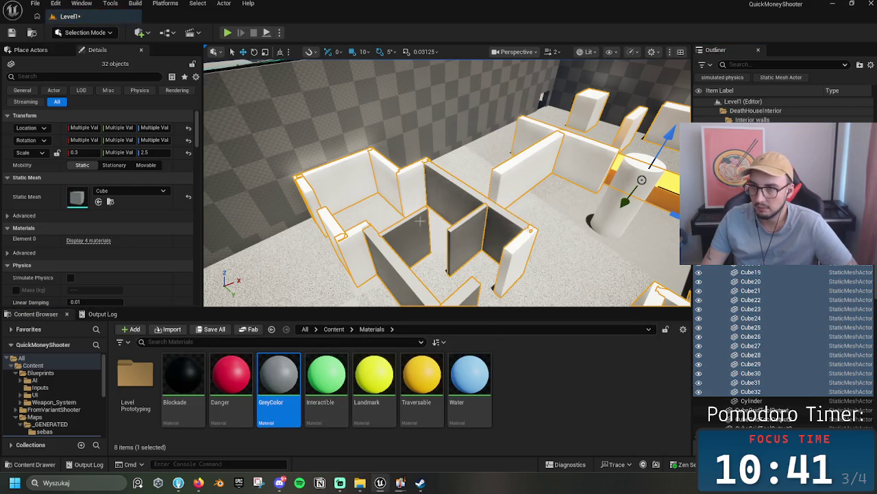
pyautogui.press('f')
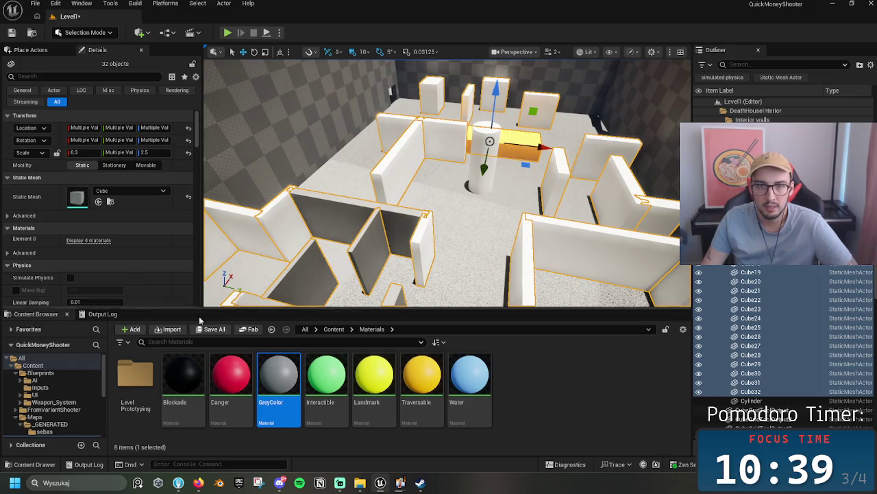
# - Assign GreyColor to the selected walls' material slot in the Details panel
pyautogui.scroll(-1, 123, 233)
pyautogui.click(123, 198)
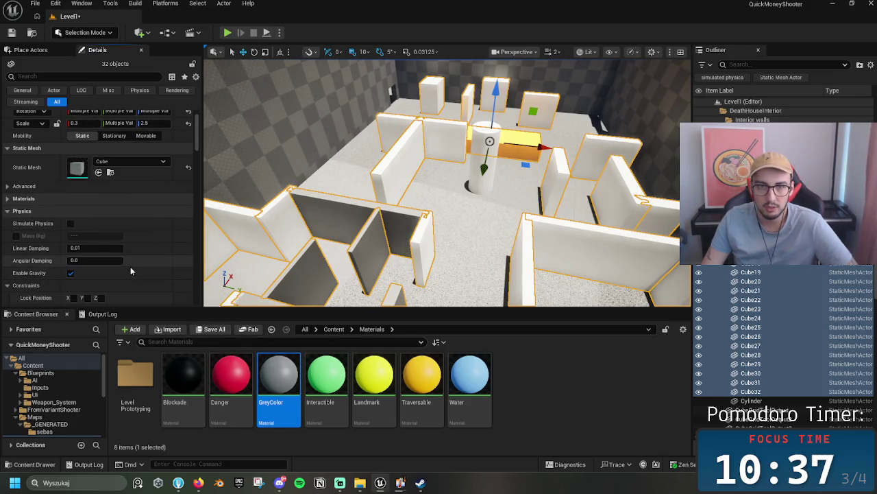
pyautogui.moveTo(278, 376)
pyautogui.mouseDown()
pyautogui.moveTo(86, 172)
pyautogui.moveTo(48, 198)
pyautogui.moveTo(62, 202)
pyautogui.mouseUp()
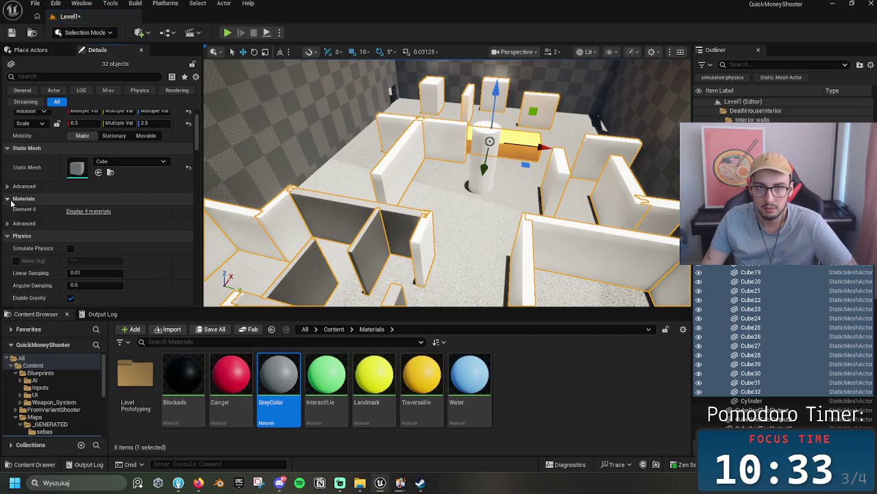
pyautogui.click(84, 211)
pyautogui.moveTo(278, 375); pyautogui.dragTo(79, 232)
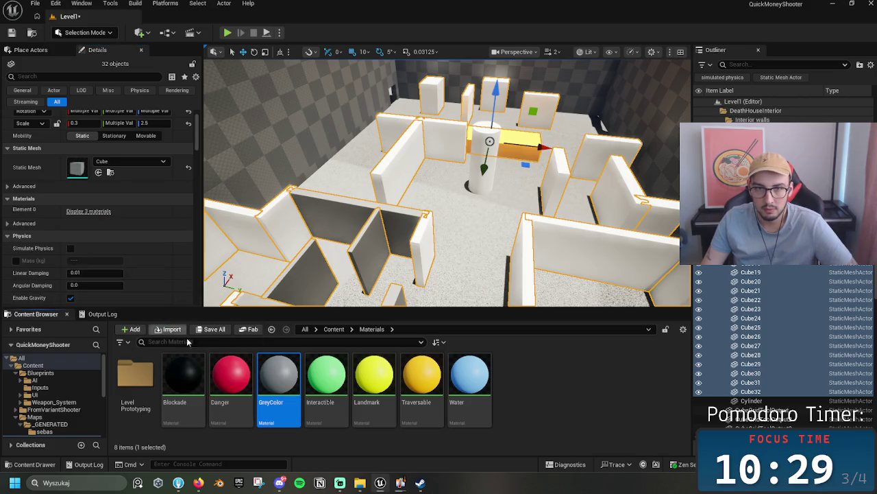
pyautogui.click(8, 201)
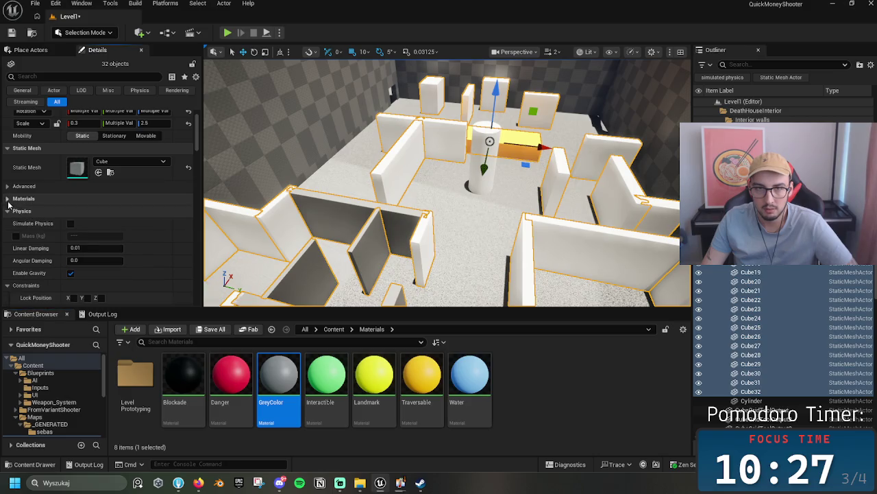
pyautogui.click(12, 198)
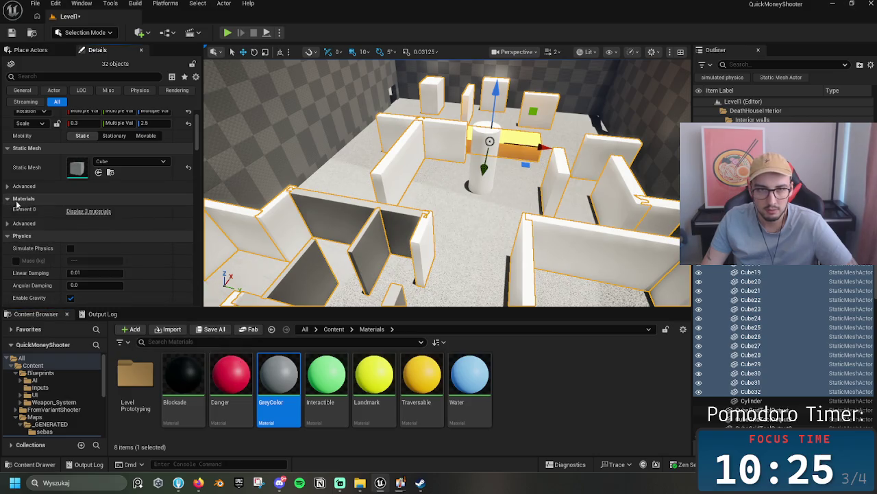
pyautogui.click(747, 208)
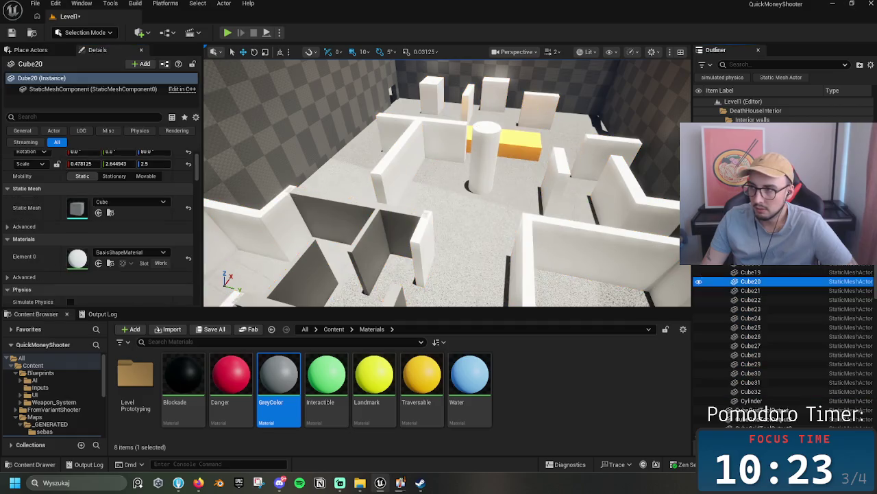
# - Apply the GreyColor material to walls Cube8 and Cube9
pyautogui.click(747, 134)
pyautogui.click(418, 249)
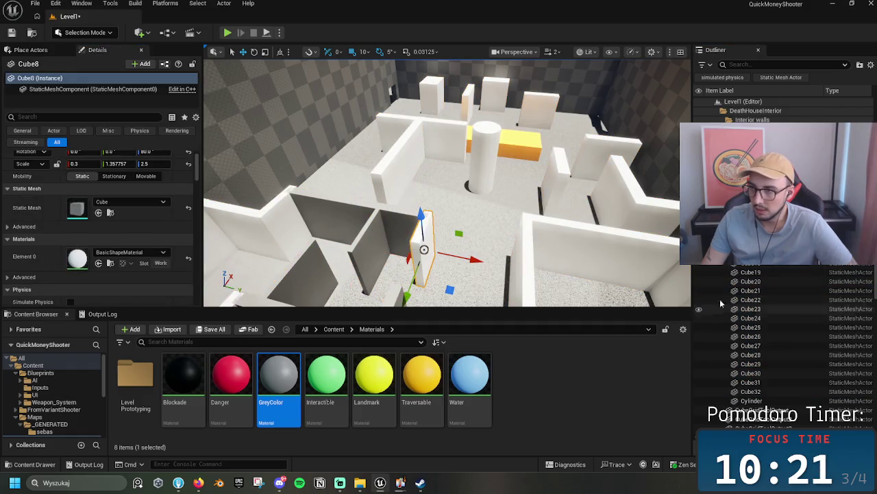
pyautogui.moveTo(278, 377); pyautogui.dragTo(77, 257)
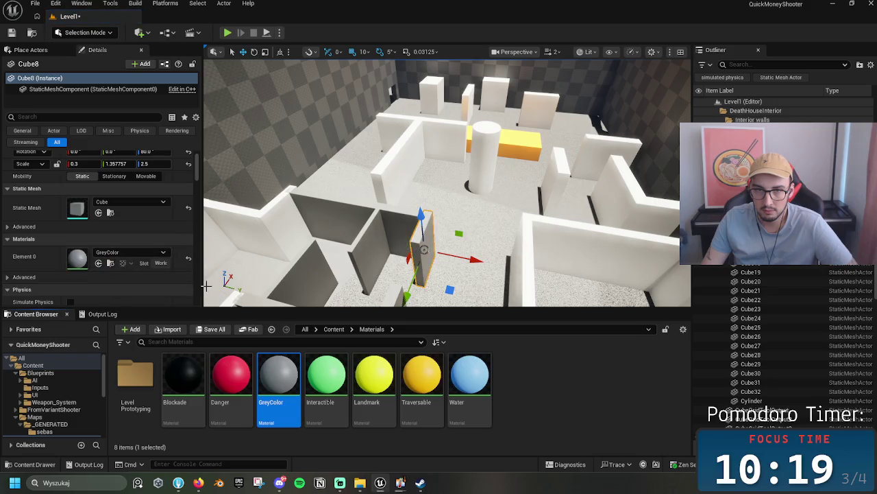
pyautogui.click(394, 295)
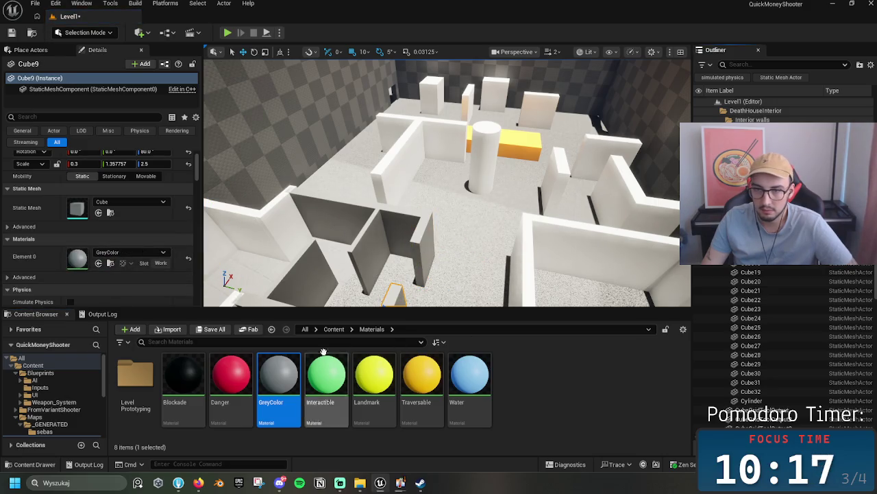
pyautogui.moveTo(329, 295); pyautogui.dragTo(341, 200)
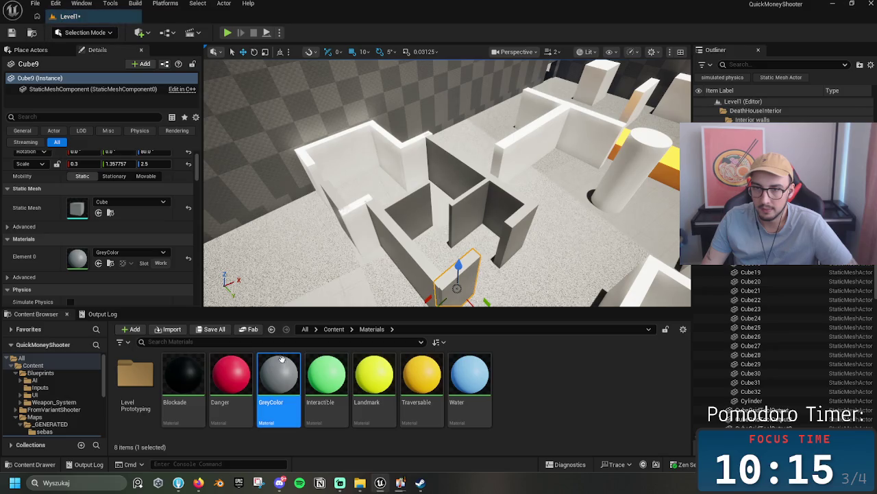
pyautogui.moveTo(284, 357); pyautogui.dragTo(394, 268)
pyautogui.moveTo(279, 377)
pyautogui.mouseDown()
pyautogui.moveTo(303, 196)
pyautogui.moveTo(304, 308)
pyautogui.moveTo(391, 160)
pyautogui.moveTo(428, 182)
pyautogui.moveTo(394, 186)
pyautogui.mouseUp()
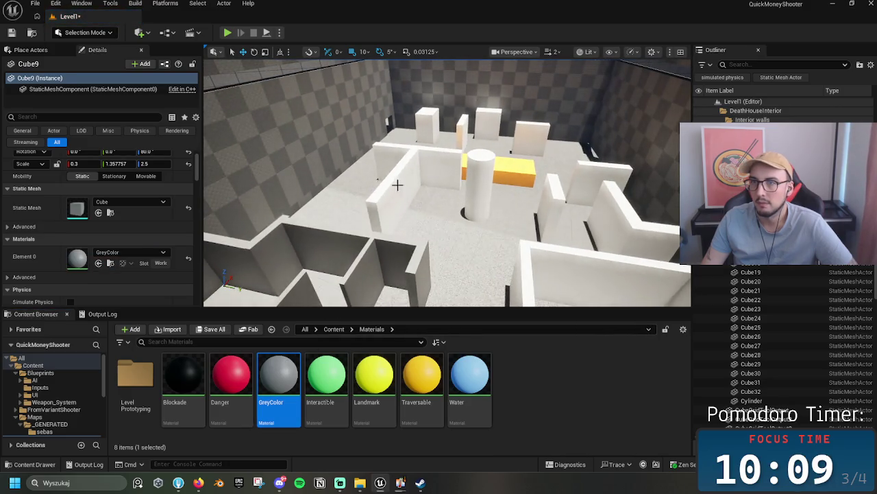
# - Give walls Cube24, Cube27, Cube19, Cube20 and Cube21 the GreyColor material
pyautogui.click(394, 185)
pyautogui.keyDown('ctrl'); pyautogui.click(449, 170); pyautogui.keyUp('ctrl')
pyautogui.moveTo(279, 373)
pyautogui.mouseDown()
pyautogui.moveTo(417, 182)
pyautogui.moveTo(435, 170)
pyautogui.mouseUp()
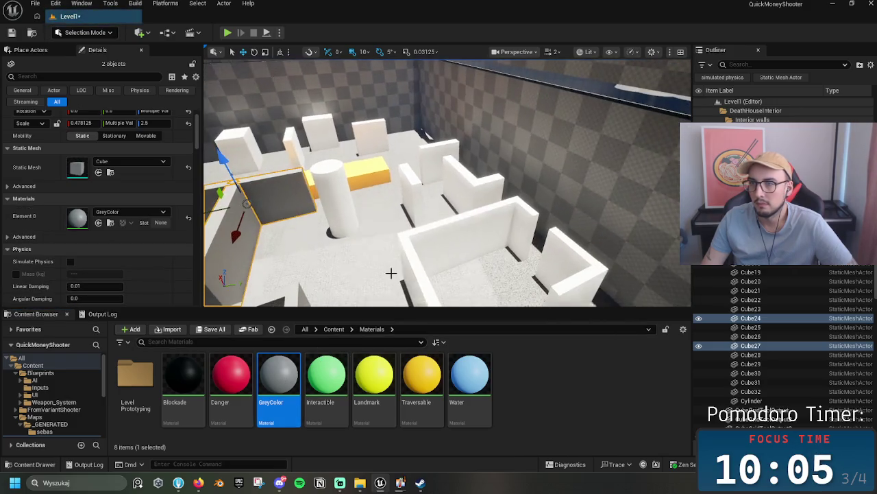
pyautogui.click(427, 260)
pyautogui.keyDown('ctrl'); pyautogui.click(534, 242); pyautogui.keyUp('ctrl')
pyautogui.press('f')
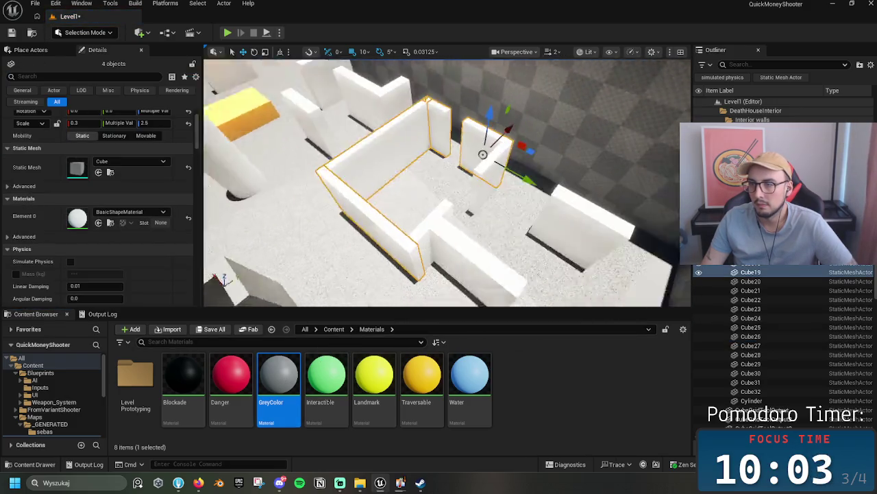
pyautogui.keyDown('ctrl'); pyautogui.click(438, 223); pyautogui.keyUp('ctrl')
pyautogui.keyDown('ctrl'); pyautogui.click(547, 184); pyautogui.keyUp('ctrl')
pyautogui.moveTo(273, 370); pyautogui.dragTo(78, 218)
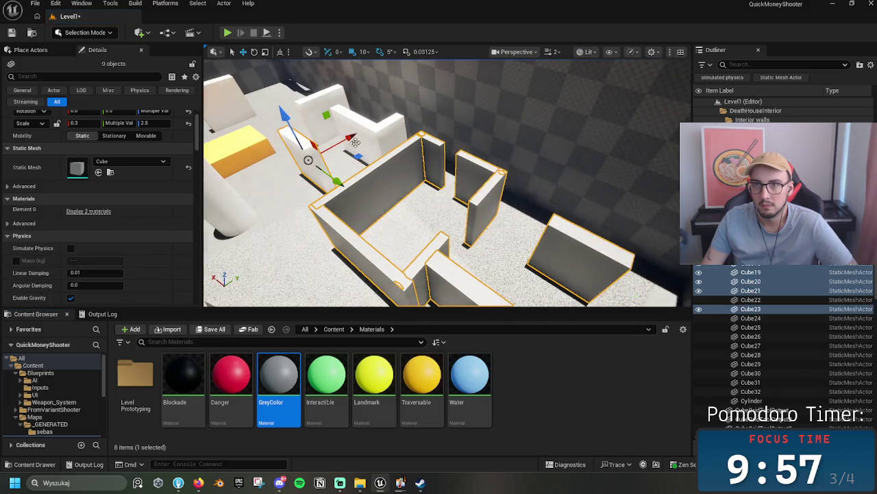
# - Apply GreyColor to the four small walls Cube22, Cube23, Cube26 and Cube28
pyautogui.click(379, 130)
pyautogui.keyDown('ctrl'); pyautogui.click(304, 141); pyautogui.keyUp('ctrl')
pyautogui.keyDown('ctrl'); pyautogui.click(322, 127); pyautogui.keyUp('ctrl')
pyautogui.keyDown('ctrl'); pyautogui.click(333, 112); pyautogui.keyUp('ctrl')
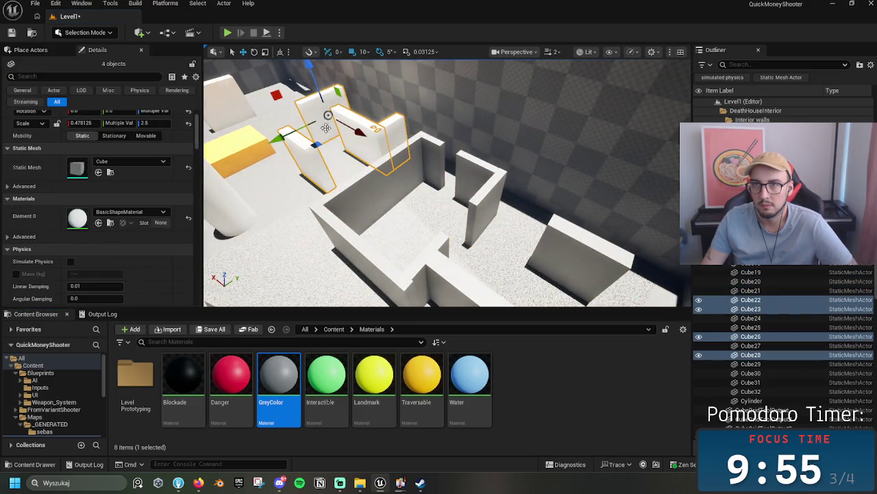
pyautogui.moveTo(275, 374); pyautogui.dragTo(78, 226)
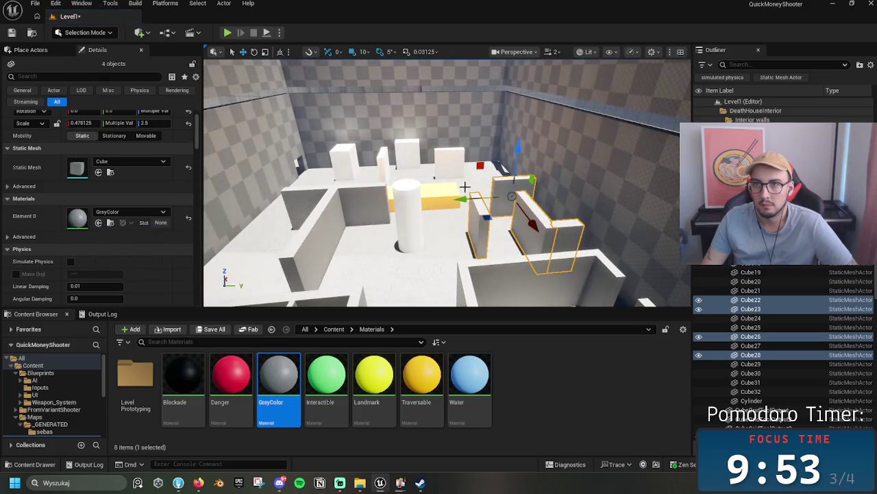
# - Apply GreyColor to Cube29, Cube31, the thin pillar and the cube at left
pyautogui.click(450, 163)
pyautogui.keyDown('ctrl'); pyautogui.click(381, 161); pyautogui.keyUp('ctrl')
pyautogui.keyDown('ctrl'); pyautogui.click(382, 161); pyautogui.keyUp('ctrl')
pyautogui.keyDown('ctrl'); pyautogui.click(343, 162); pyautogui.keyUp('ctrl')
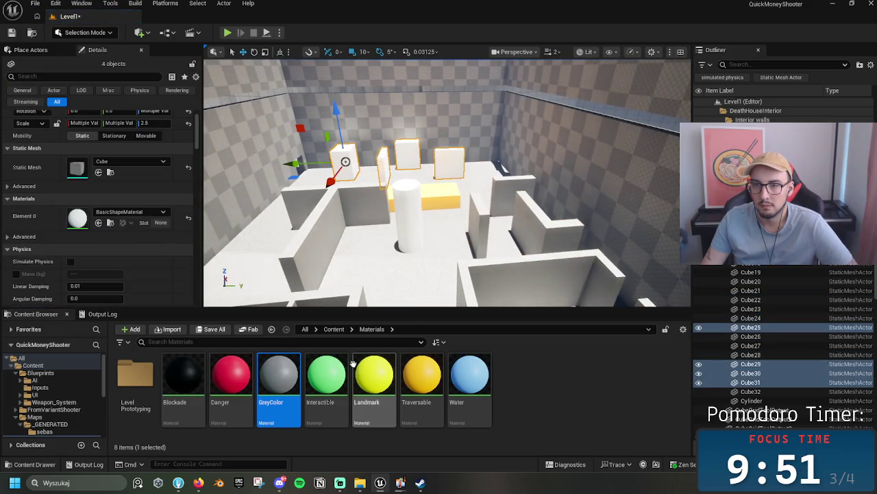
pyautogui.moveTo(276, 374); pyautogui.dragTo(78, 218)
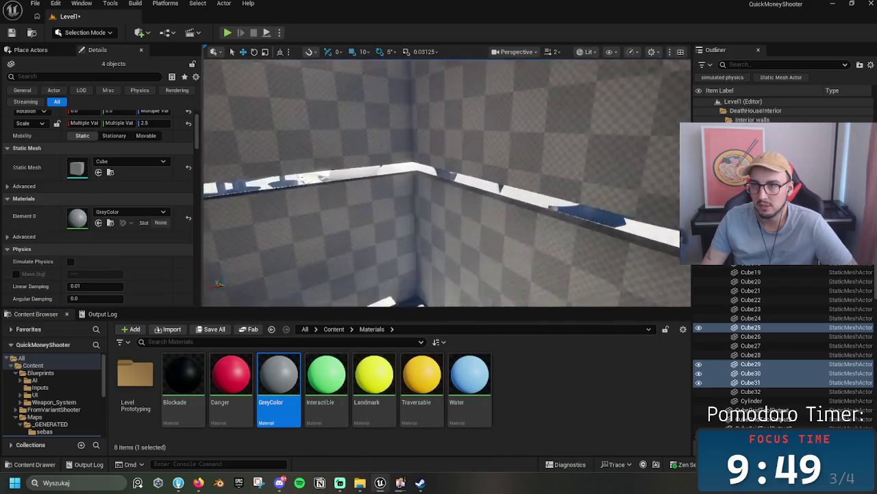
# - Make the tall pillar Cube3 yellow with the Landmark material
pyautogui.moveTo(374, 377)
pyautogui.mouseDown()
pyautogui.moveTo(480, 339)
pyautogui.moveTo(441, 231)
pyautogui.moveTo(439, 186)
pyautogui.mouseUp()
pyautogui.click(473, 155)
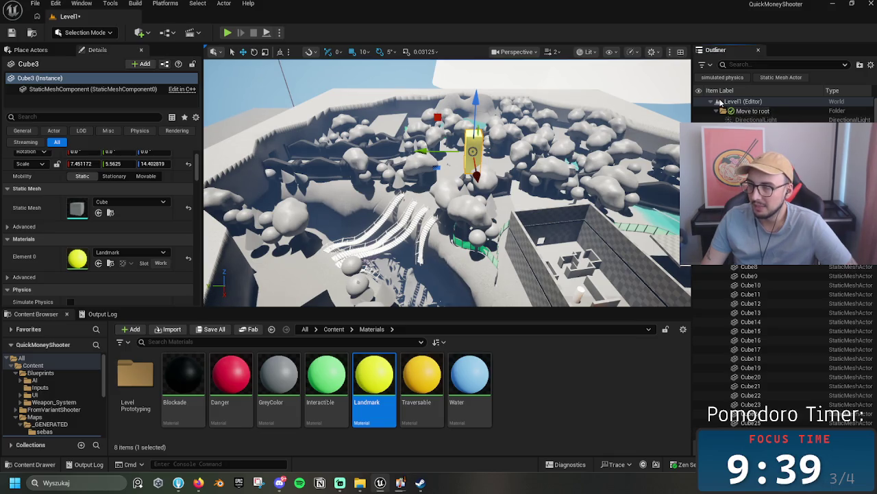
pyautogui.moveTo(720, 101); pyautogui.dragTo(719, 101)
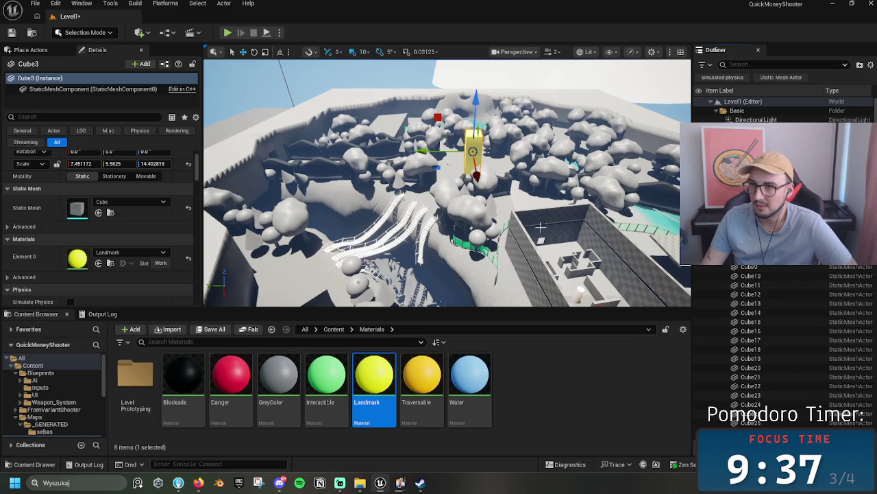
# - Check the cubes' materials from Cube2 onward and give Cube30 GreyColor
pyautogui.click(582, 261)
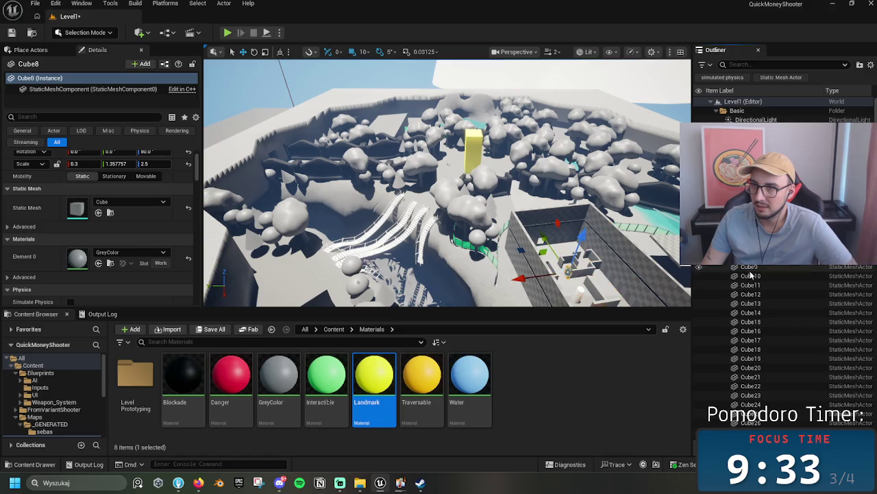
pyautogui.press('Down')
pyautogui.press('Down')
pyautogui.press('Down')
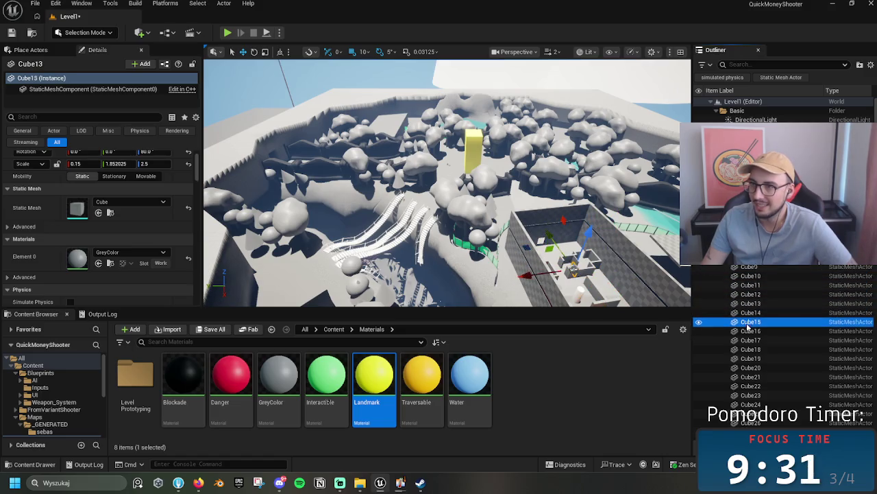
pyautogui.press('Down')
pyautogui.press('Down')
pyautogui.press('Down')
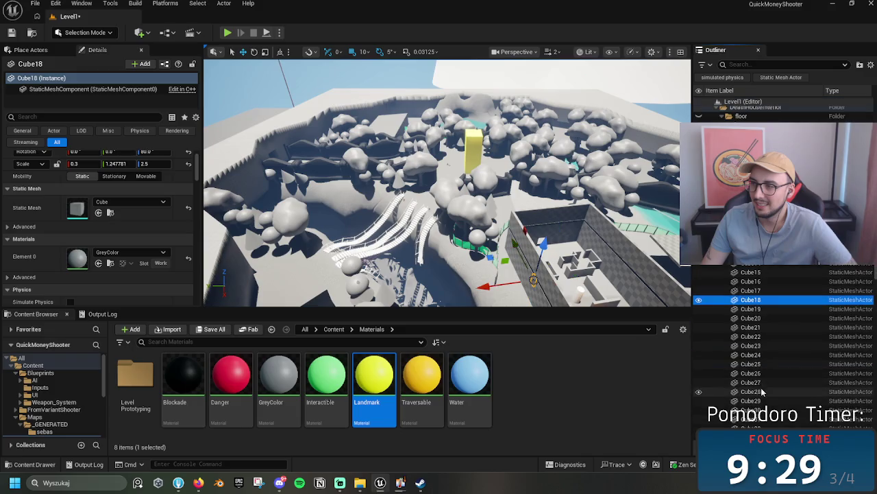
pyautogui.press('Down')
pyautogui.press('Down')
pyautogui.press('f')
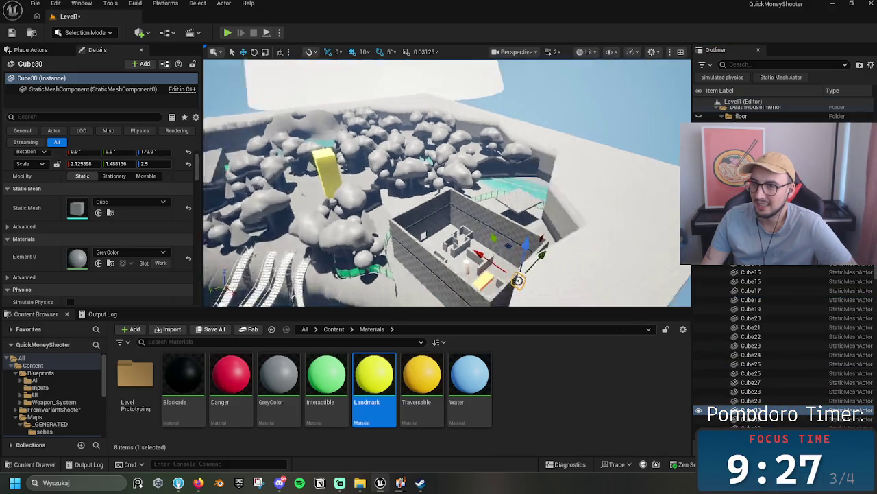
pyautogui.moveTo(279, 377); pyautogui.dragTo(443, 162)
pyautogui.moveTo(468, 192); pyautogui.dragTo(506, 193)
pyautogui.moveTo(504, 156); pyautogui.dragTo(504, 156)
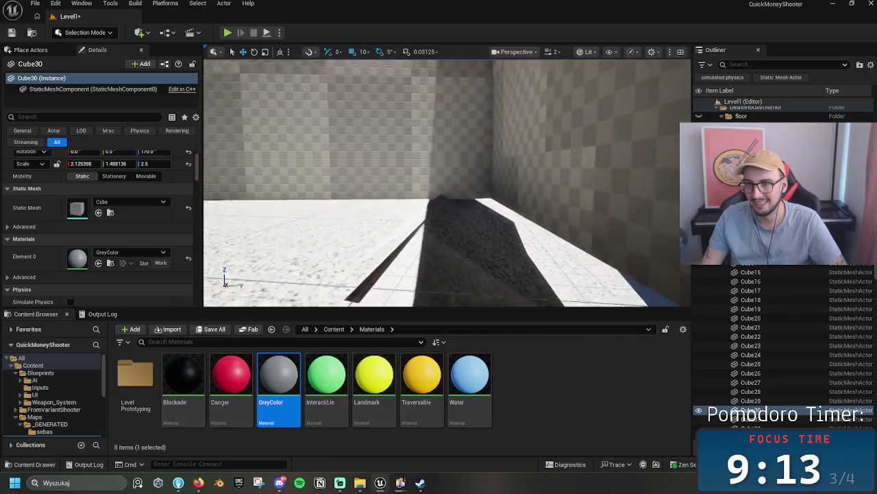
# - Place a new Plane from Shapes beside the checkered wall
pyautogui.click(379, 219)
pyautogui.moveTo(380, 220); pyautogui.dragTo(379, 220)
pyautogui.moveTo(354, 180); pyautogui.dragTo(353, 180)
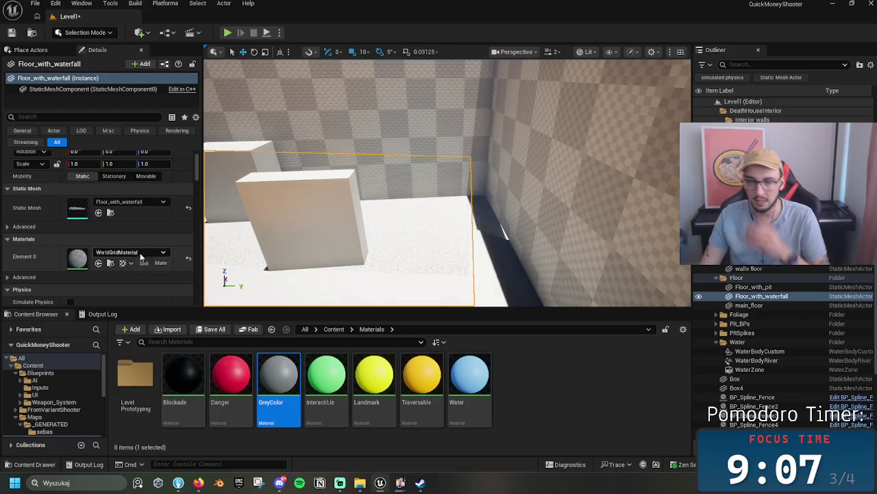
pyautogui.click(42, 53)
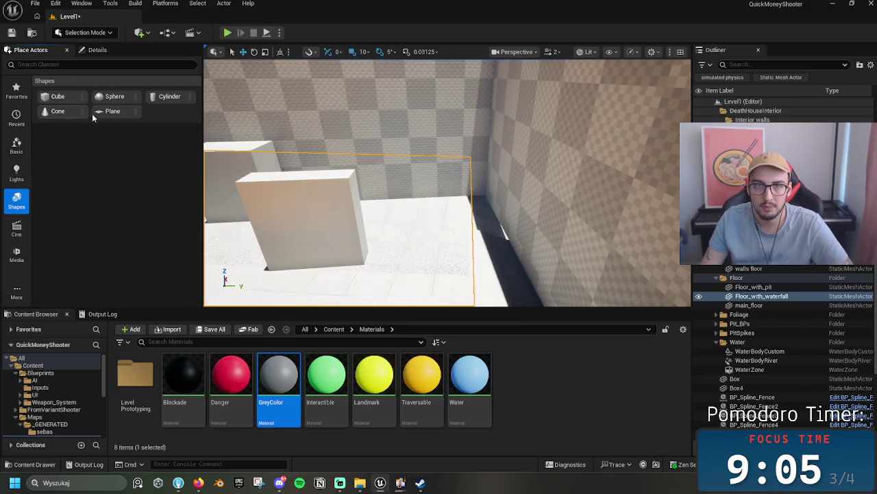
pyautogui.moveTo(247, 151)
pyautogui.mouseDown()
pyautogui.moveTo(462, 217)
pyautogui.moveTo(525, 221)
pyautogui.moveTo(513, 231)
pyautogui.mouseUp()
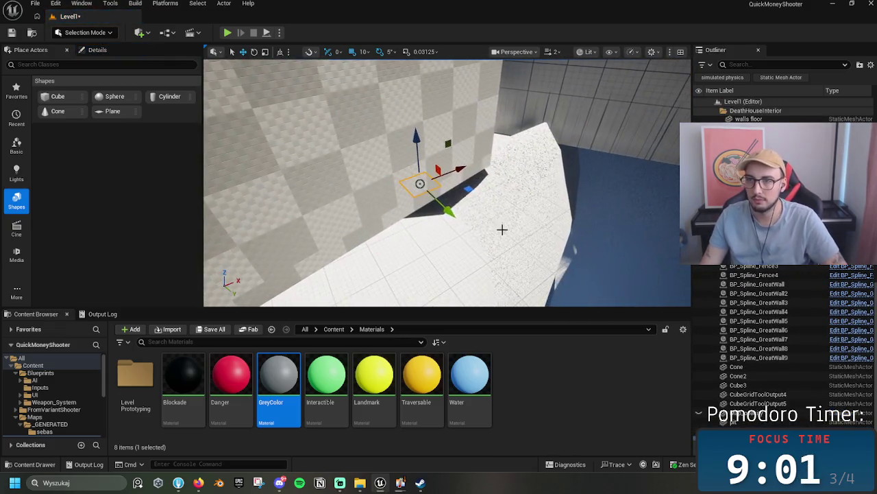
# - Slide the plane toward the wall and set its Rotation Z to 170
pyautogui.click(98, 50)
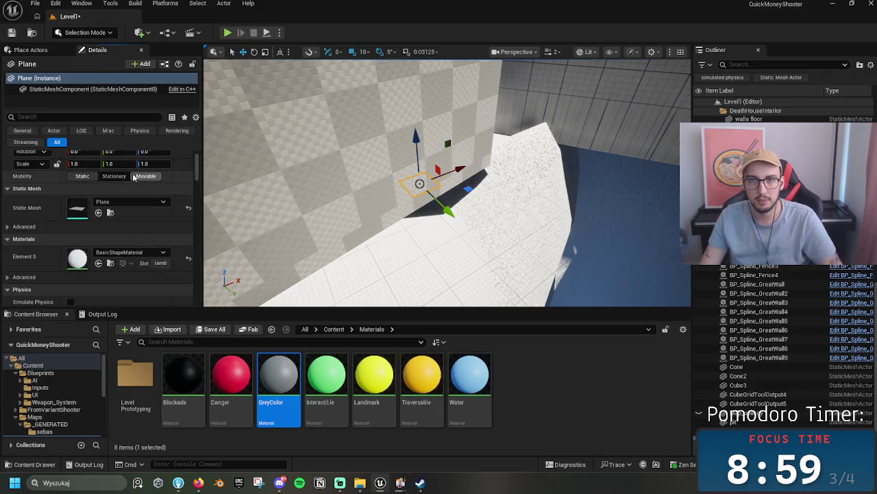
pyautogui.scroll(2, 161, 211)
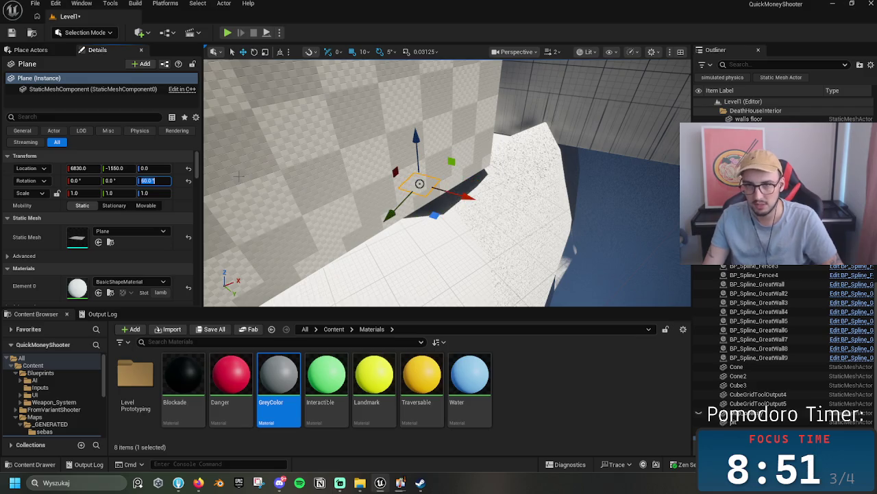
pyautogui.moveTo(471, 203); pyautogui.dragTo(486, 202)
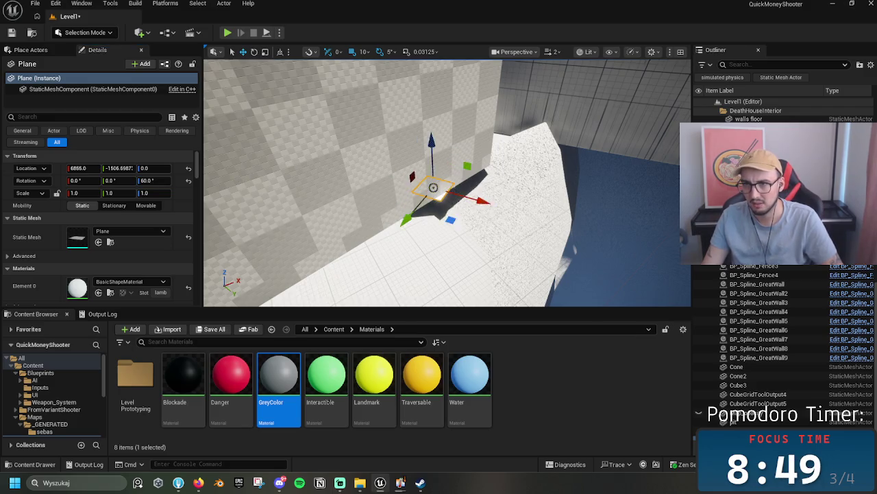
pyautogui.click(421, 176)
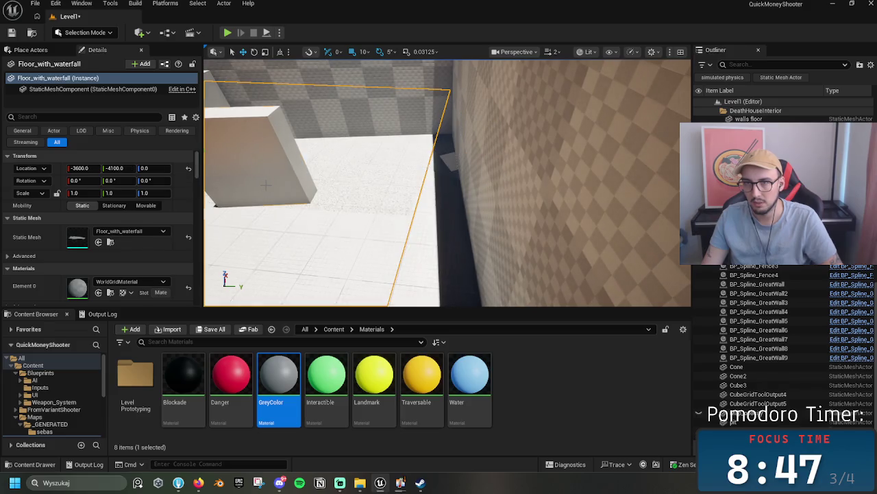
pyautogui.click(260, 158)
pyautogui.click(457, 160)
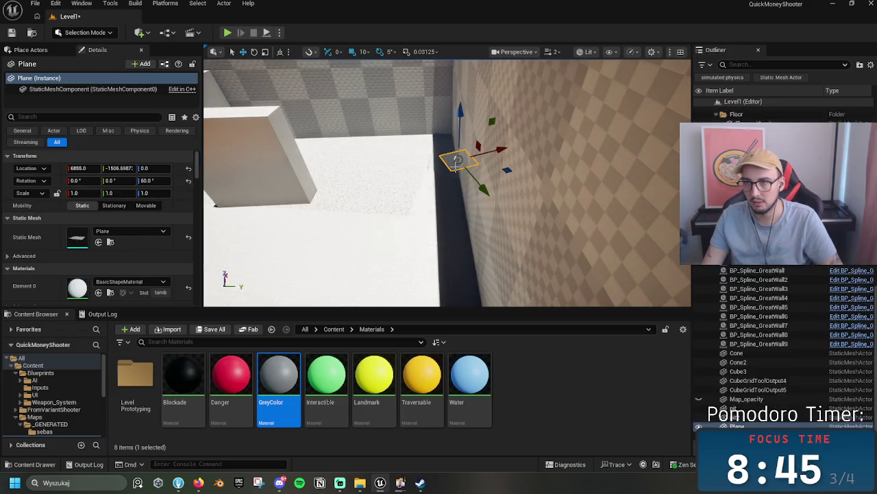
pyautogui.write('170')
pyautogui.press('Return')
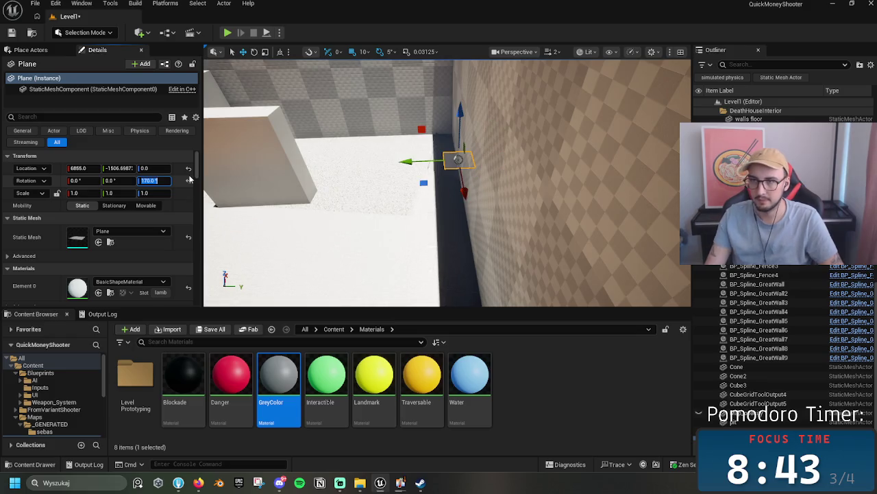
# - Stretch the plane lengthwise to 3.679981 along the wall and push it against it
pyautogui.moveTo(411, 162); pyautogui.dragTo(394, 164)
pyautogui.moveTo(445, 197); pyautogui.dragTo(449, 302)
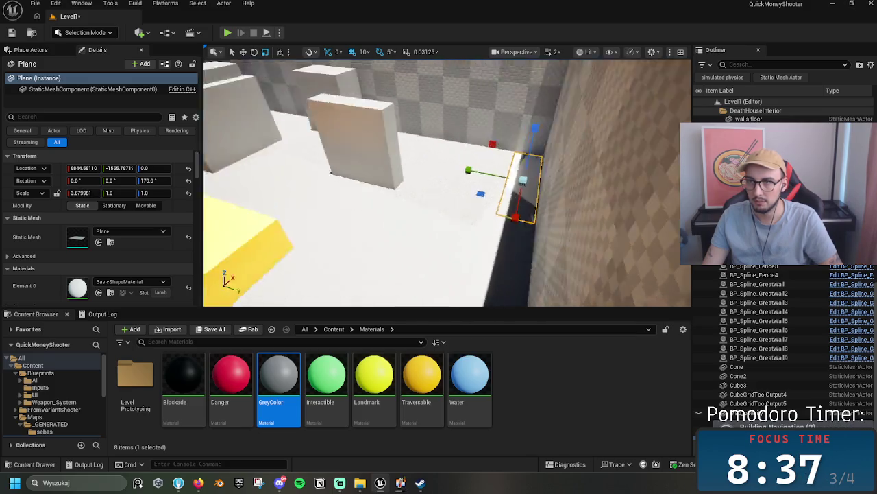
pyautogui.moveTo(412, 148)
pyautogui.mouseDown()
pyautogui.moveTo(452, 144)
pyautogui.moveTo(367, 172)
pyautogui.moveTo(398, 168)
pyautogui.mouseUp()
pyautogui.press('Escape')
# - Add a small cube, Cube33, beside the plane
pyautogui.click(31, 49)
pyautogui.moveTo(338, 169); pyautogui.dragTo(465, 196)
pyautogui.click(465, 196)
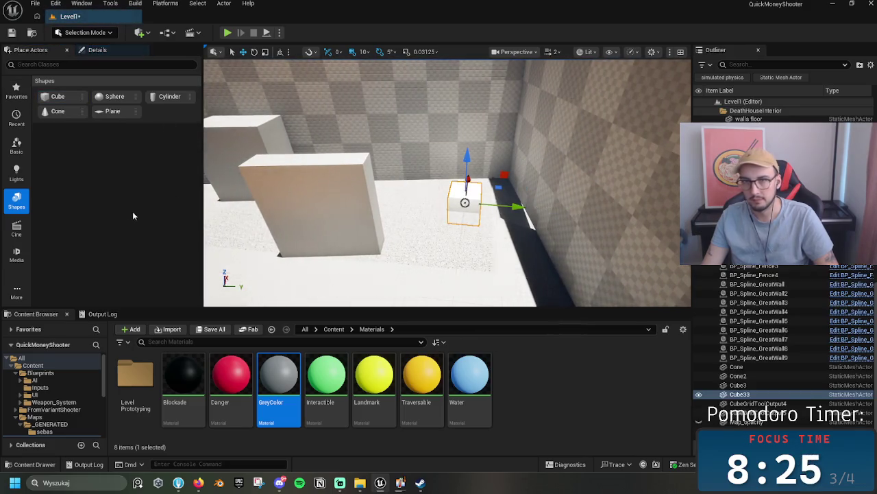
# - Rotate Cube33 to 170° Z, slide it to the wall base and widen it along Y
pyautogui.click(117, 52)
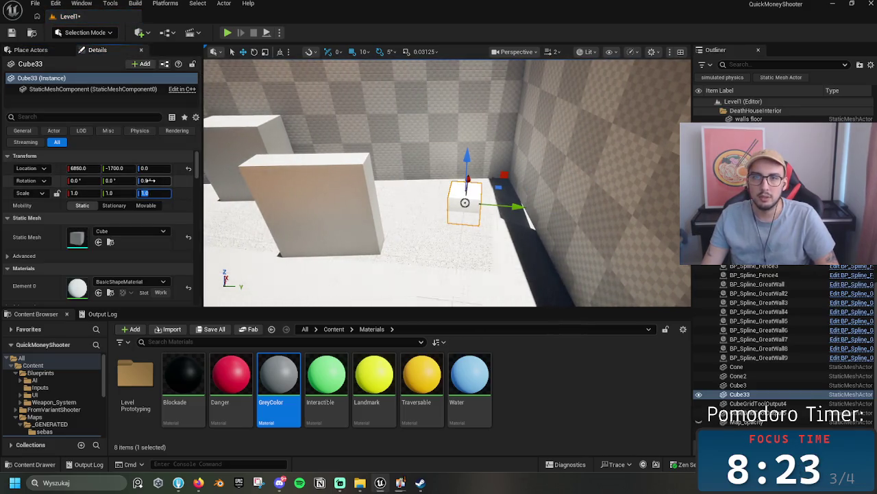
pyautogui.write('170')
pyautogui.press('Return')
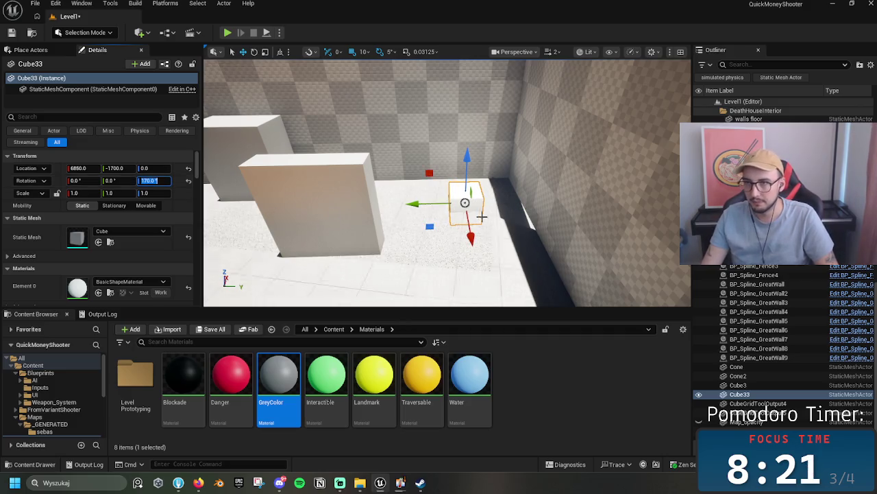
pyautogui.moveTo(413, 205); pyautogui.dragTo(466, 206)
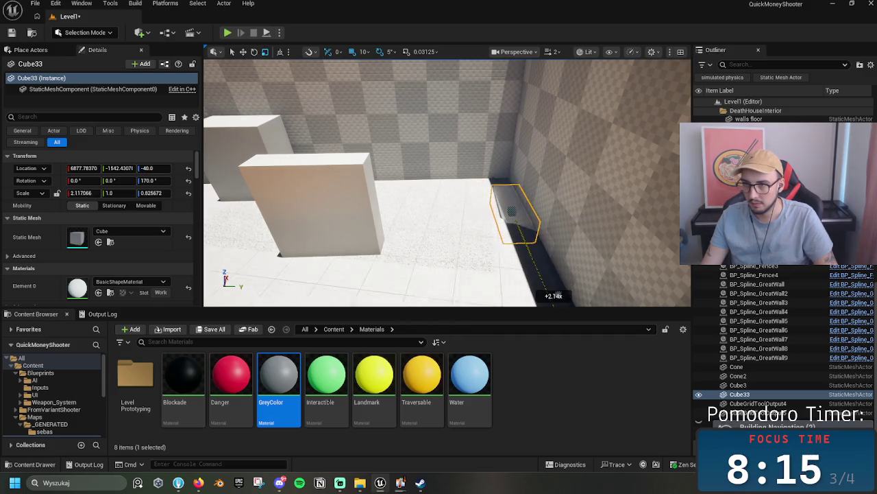
pyautogui.moveTo(473, 218)
pyautogui.mouseDown()
pyautogui.moveTo(425, 221)
pyautogui.moveTo(519, 221)
pyautogui.moveTo(534, 239)
pyautogui.mouseUp()
pyautogui.press('w')
pyautogui.press('r')
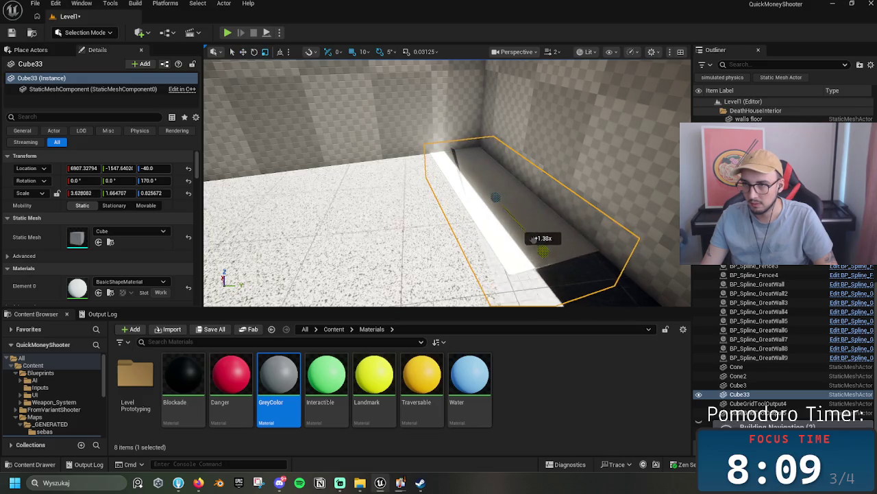
pyautogui.click(420, 185)
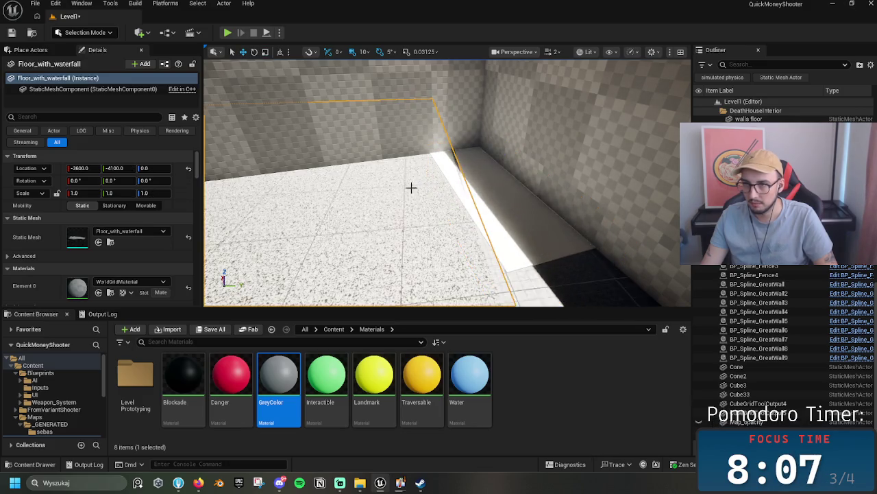
pyautogui.click(493, 196)
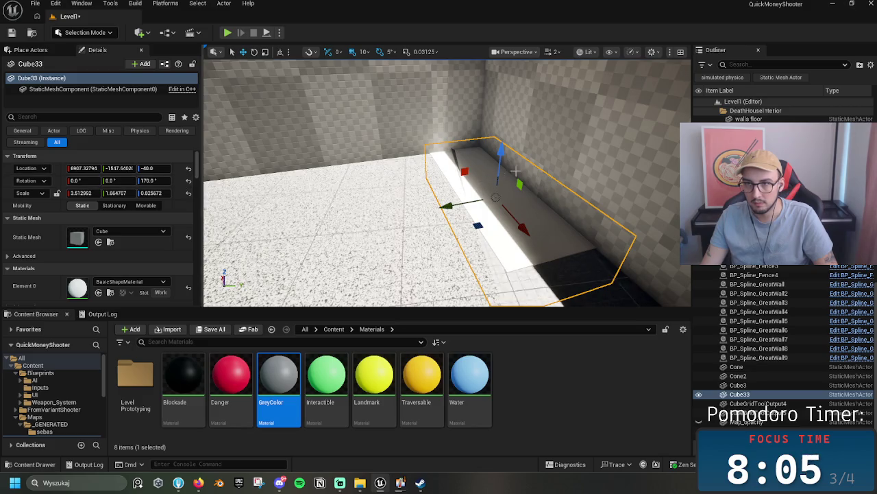
pyautogui.moveTo(502, 158)
pyautogui.mouseDown()
pyautogui.moveTo(504, 138)
pyautogui.moveTo(470, 108)
pyautogui.mouseUp()
# - Duplicate Cube33 as Cube34, lower it and move it along the wall
pyautogui.moveTo(434, 137); pyautogui.dragTo(415, 137)
pyautogui.moveTo(446, 111)
pyautogui.mouseDown()
pyautogui.moveTo(446, 120)
pyautogui.moveTo(382, 130)
pyautogui.mouseUp()
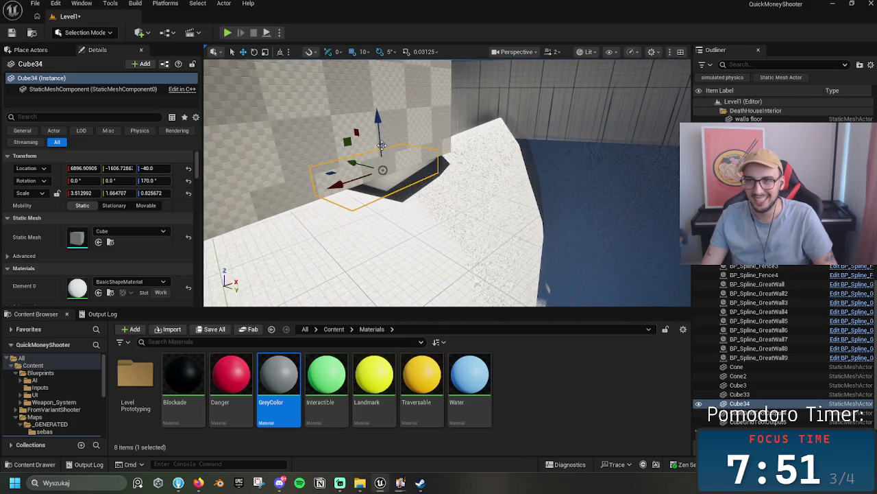
pyautogui.moveTo(361, 163)
pyautogui.mouseDown()
pyautogui.moveTo(494, 179)
pyautogui.moveTo(514, 172)
pyautogui.mouseUp()
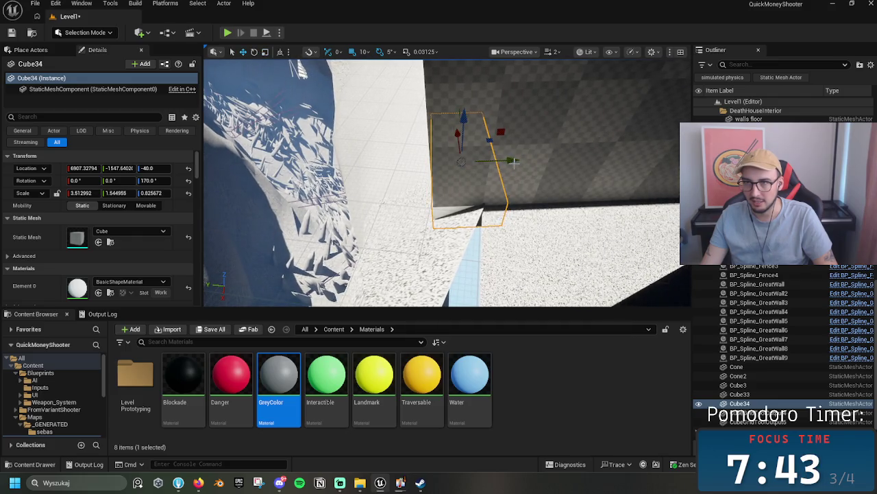
pyautogui.moveTo(473, 197)
pyautogui.mouseDown()
pyautogui.moveTo(478, 153)
pyautogui.moveTo(474, 180)
pyautogui.moveTo(445, 192)
pyautogui.mouseUp()
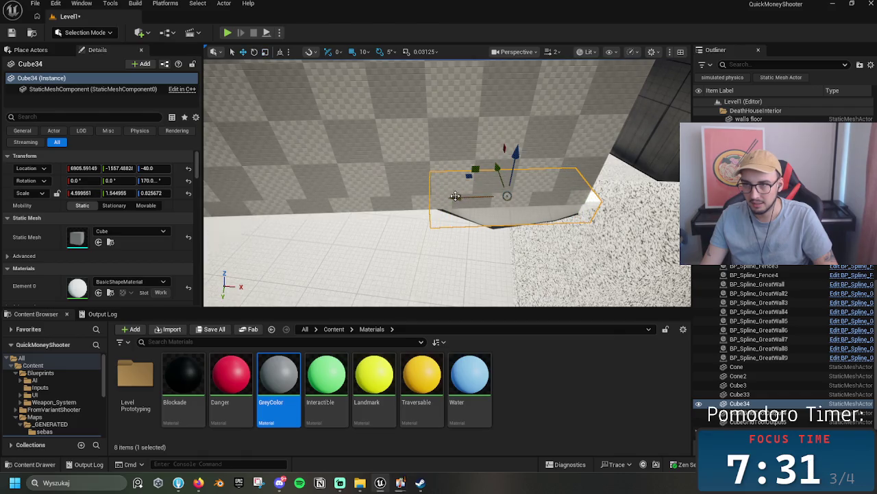
pyautogui.moveTo(438, 198)
pyautogui.mouseDown()
pyautogui.moveTo(503, 128)
pyautogui.moveTo(505, 140)
pyautogui.moveTo(439, 157)
pyautogui.moveTo(459, 110)
pyautogui.mouseUp()
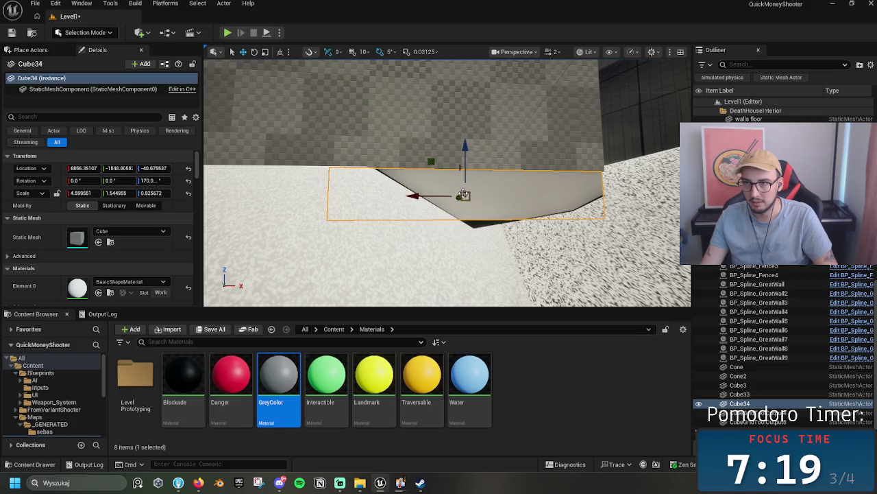
pyautogui.moveTo(465, 197)
pyautogui.mouseDown()
pyautogui.moveTo(417, 186)
pyautogui.moveTo(431, 176)
pyautogui.moveTo(413, 178)
pyautogui.moveTo(442, 173)
pyautogui.moveTo(354, 242)
pyautogui.mouseUp()
# - Apply the GreyColor material to Cube34
pyautogui.moveTo(279, 377)
pyautogui.mouseDown()
pyautogui.moveTo(470, 184)
pyautogui.moveTo(479, 206)
pyautogui.moveTo(425, 254)
pyautogui.mouseUp()
pyautogui.moveTo(286, 392)
pyautogui.mouseDown()
pyautogui.moveTo(525, 233)
pyautogui.moveTo(494, 220)
pyautogui.moveTo(374, 231)
pyautogui.moveTo(412, 226)
pyautogui.mouseUp()
pyautogui.moveTo(411, 226)
pyautogui.mouseDown()
pyautogui.moveTo(357, 240)
pyautogui.moveTo(377, 284)
pyautogui.moveTo(322, 261)
pyautogui.mouseUp()
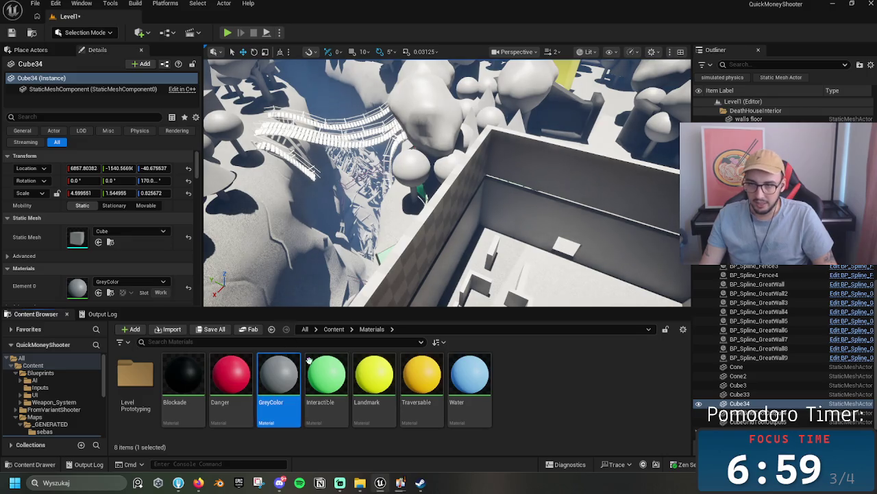
# - Make the checkered back wall GreyColor and toggle map_interior visibility in the Outliner
pyautogui.moveTo(377, 275)
pyautogui.mouseDown()
pyautogui.moveTo(384, 261)
pyautogui.moveTo(394, 271)
pyautogui.mouseUp()
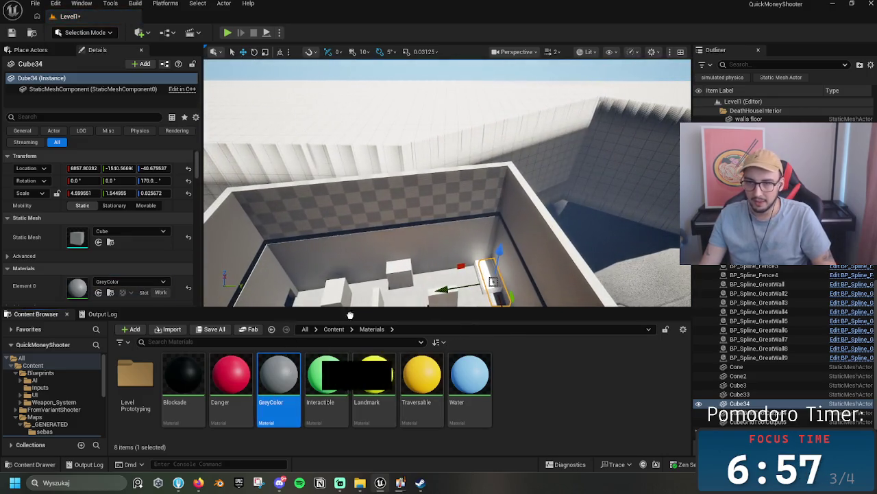
pyautogui.moveTo(278, 381); pyautogui.dragTo(404, 220)
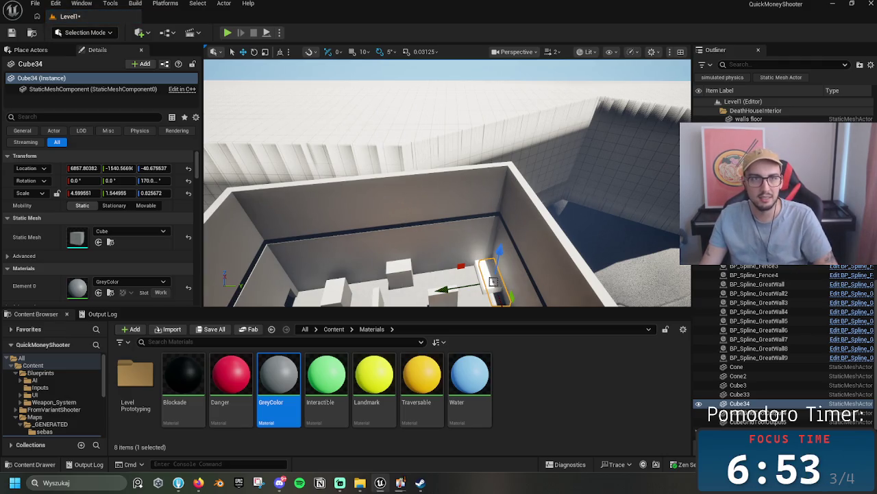
pyautogui.moveTo(422, 121)
pyautogui.mouseDown()
pyautogui.moveTo(413, 133)
pyautogui.moveTo(442, 180)
pyautogui.mouseUp()
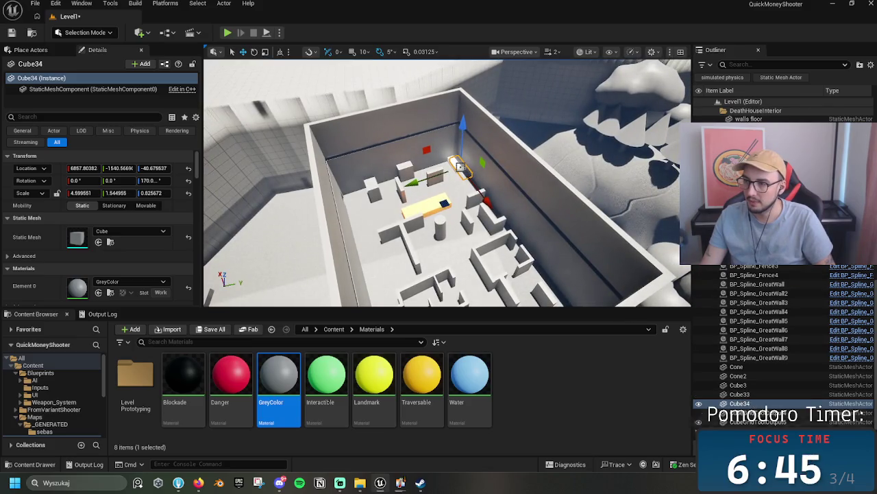
pyautogui.scroll(-5, 738, 369)
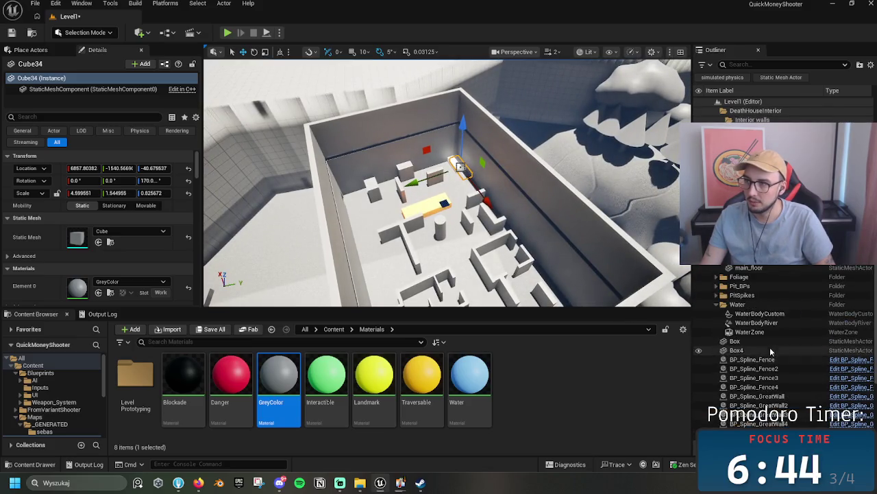
pyautogui.click(699, 316)
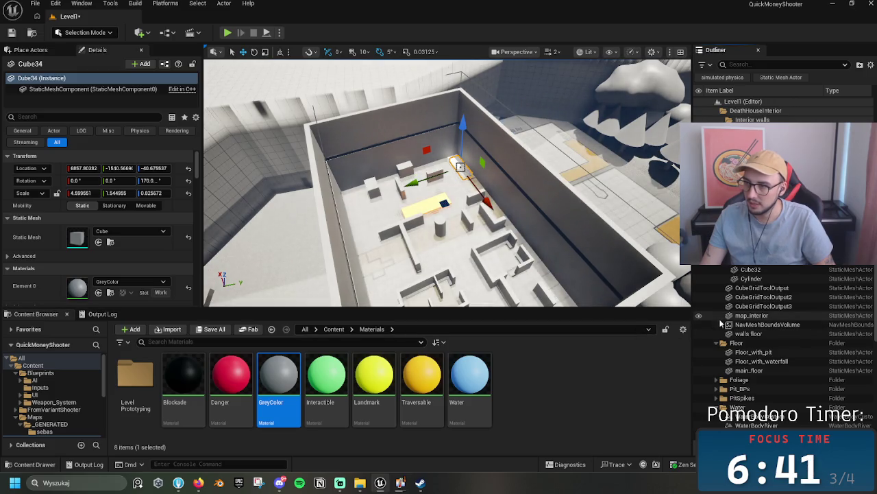
pyautogui.click(700, 317)
pyautogui.scroll(5, 748, 309)
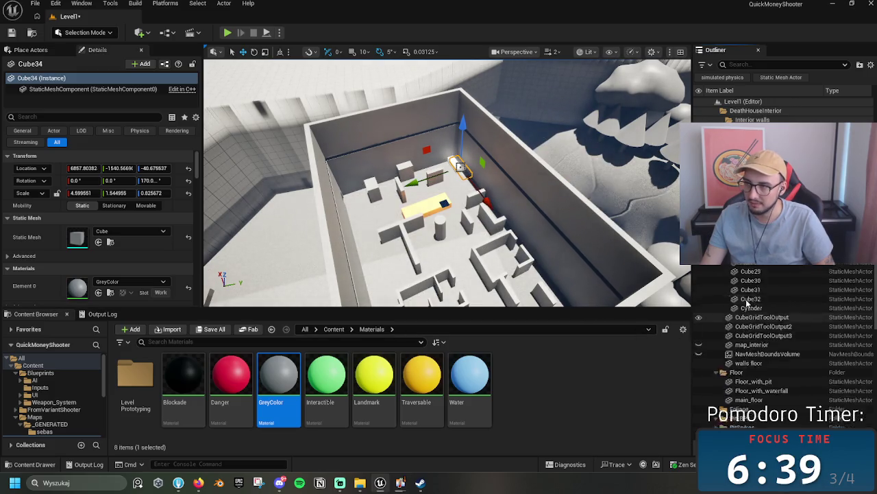
pyautogui.scroll(2, 754, 283)
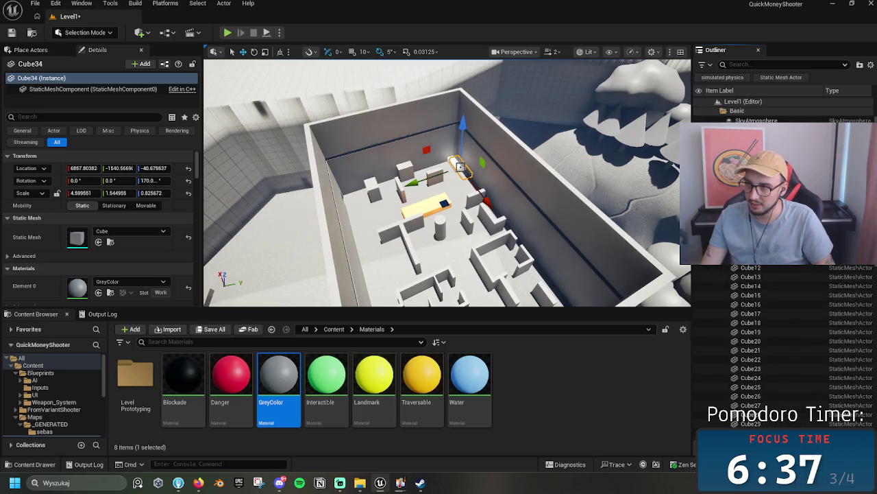
# - Replace 1stfloor_ground's WorldGridMaterial with GreyColor
pyautogui.click(570, 259)
pyautogui.press('f')
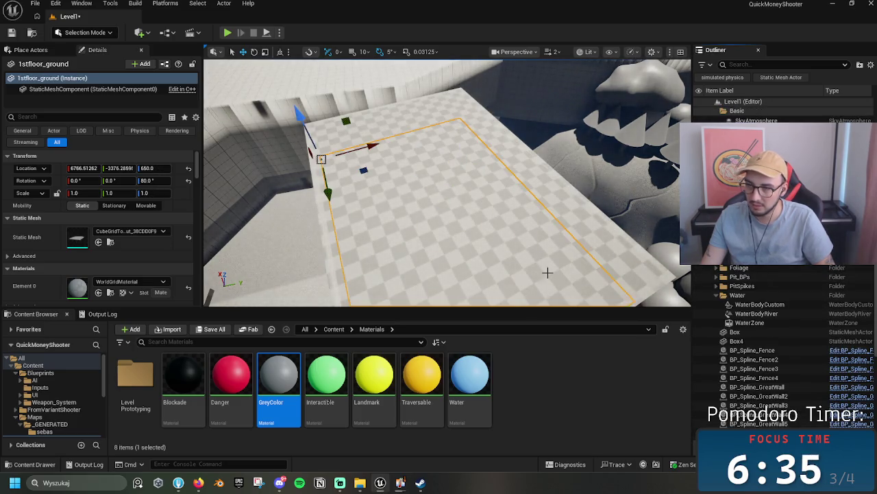
pyautogui.moveTo(278, 377); pyautogui.dragTo(473, 215)
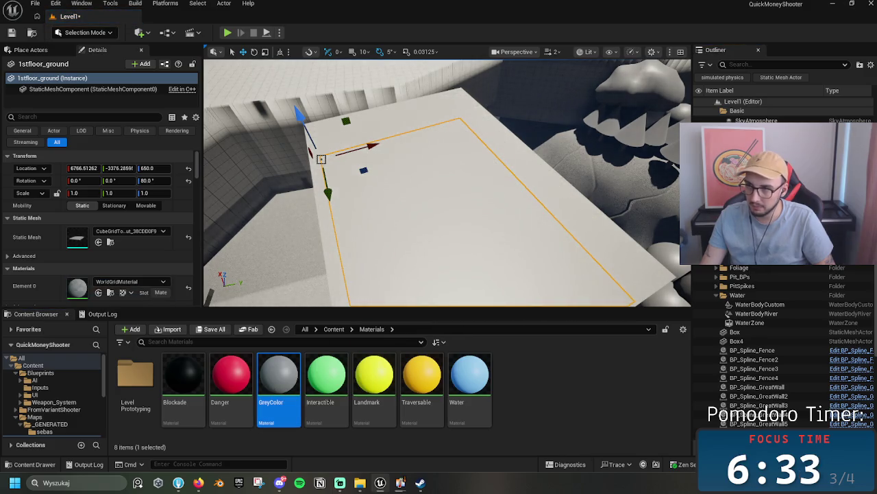
pyautogui.moveTo(278, 377)
pyautogui.mouseDown()
pyautogui.moveTo(492, 225)
pyautogui.moveTo(492, 178)
pyautogui.moveTo(439, 198)
pyautogui.mouseUp()
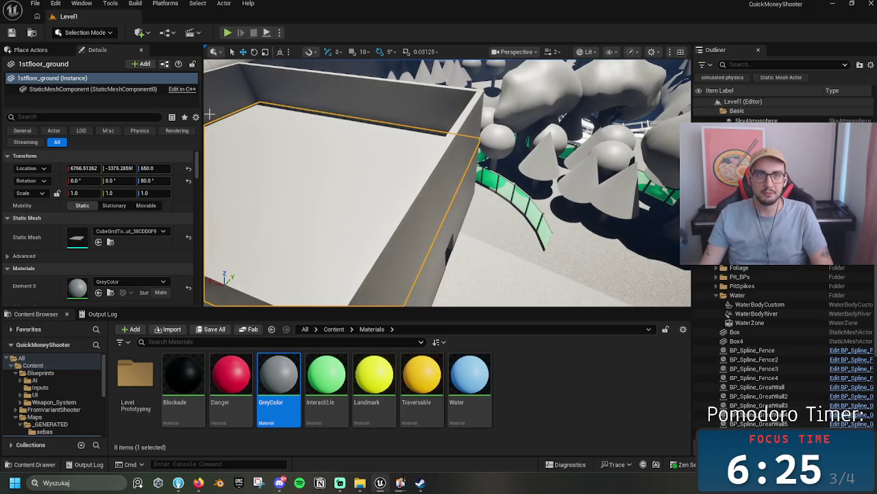
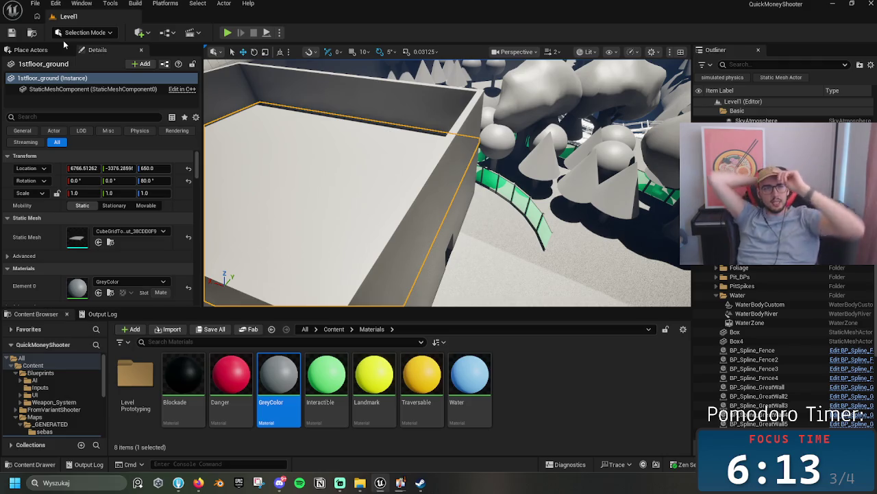
# - Fly the view into the grey-box maze and select the wall beside the cylinder
pyautogui.moveTo(411, 178)
pyautogui.mouseDown()
pyautogui.moveTo(469, 119)
pyautogui.moveTo(469, 90)
pyautogui.moveTo(506, 159)
pyautogui.mouseUp()
pyautogui.moveTo(446, 104); pyautogui.dragTo(458, 151)
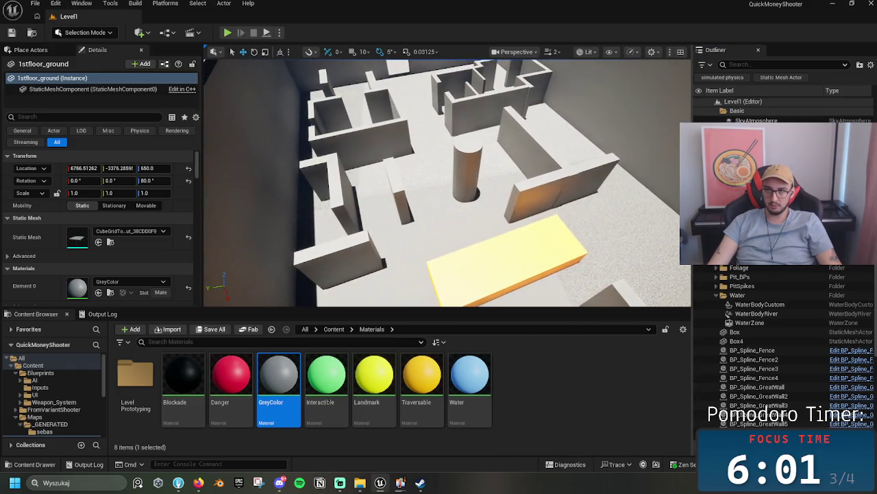
pyautogui.click(547, 148)
# - Duplicate the wall beside the cylinder and lift the copy upward
pyautogui.press('f')
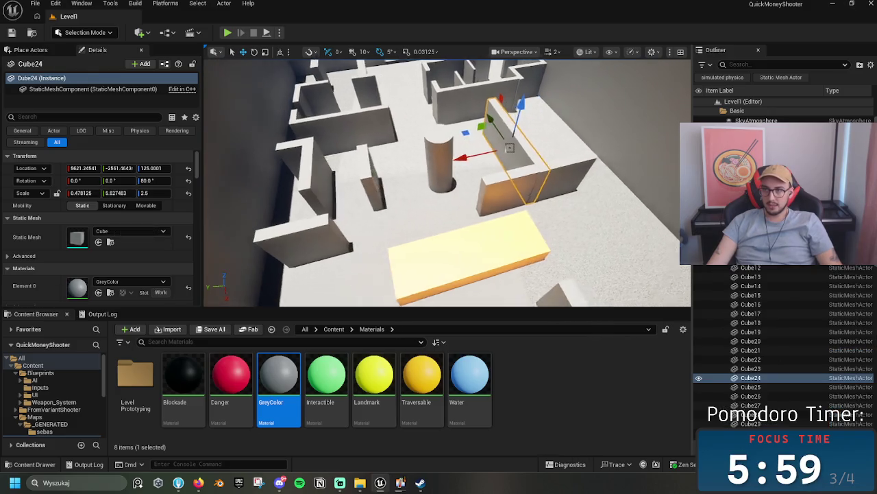
pyautogui.moveTo(453, 132); pyautogui.dragTo(454, 136)
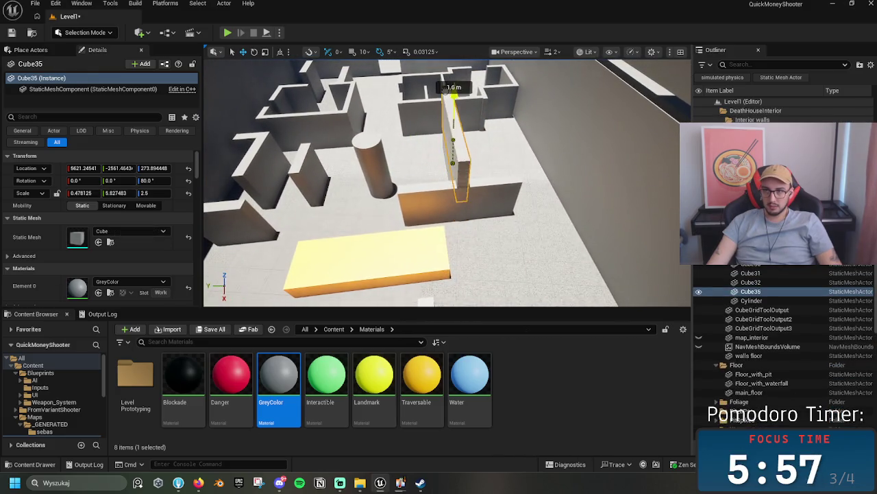
pyautogui.press('e')
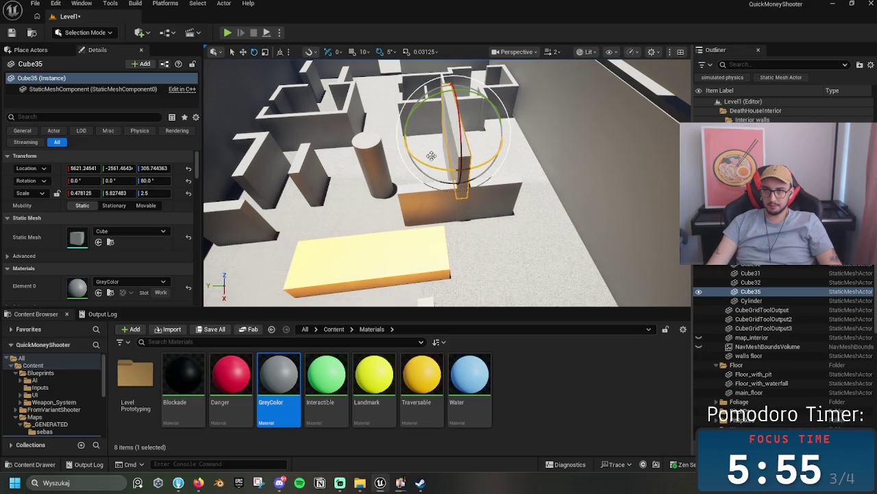
pyautogui.moveTo(394, 141)
pyautogui.mouseDown()
pyautogui.moveTo(415, 164)
pyautogui.moveTo(423, 217)
pyautogui.moveTo(452, 126)
pyautogui.moveTo(413, 103)
pyautogui.moveTo(439, 112)
pyautogui.moveTo(465, 155)
pyautogui.moveTo(438, 198)
pyautogui.mouseUp()
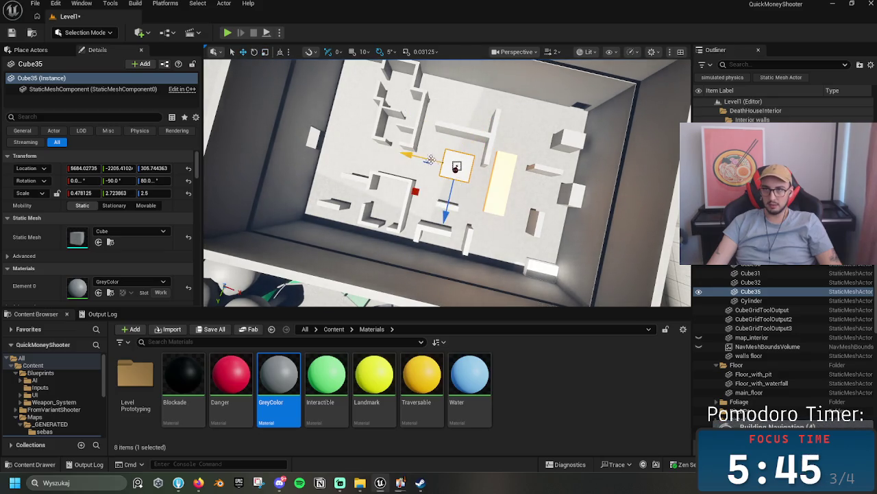
pyautogui.hotkey('ctrl', 'z')
pyautogui.hotkey('ctrl', 'z')
pyautogui.hotkey('ctrl', 'z')
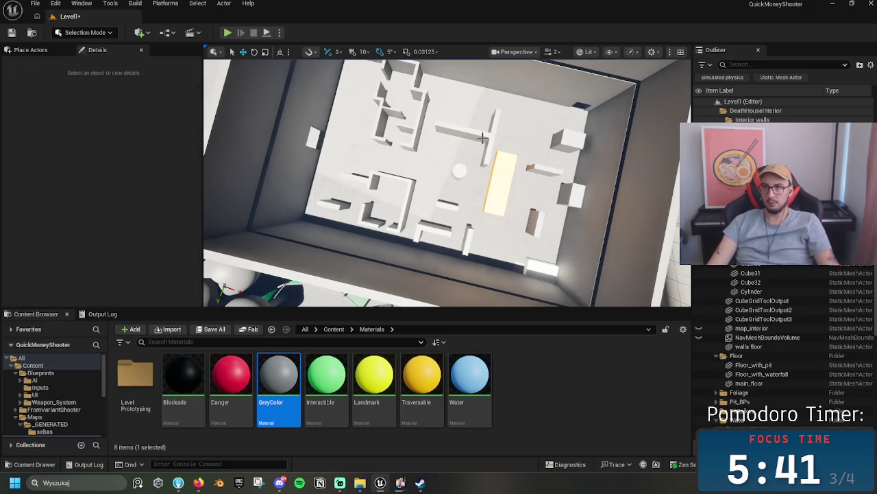
pyautogui.hotkey('ctrl', 'y')
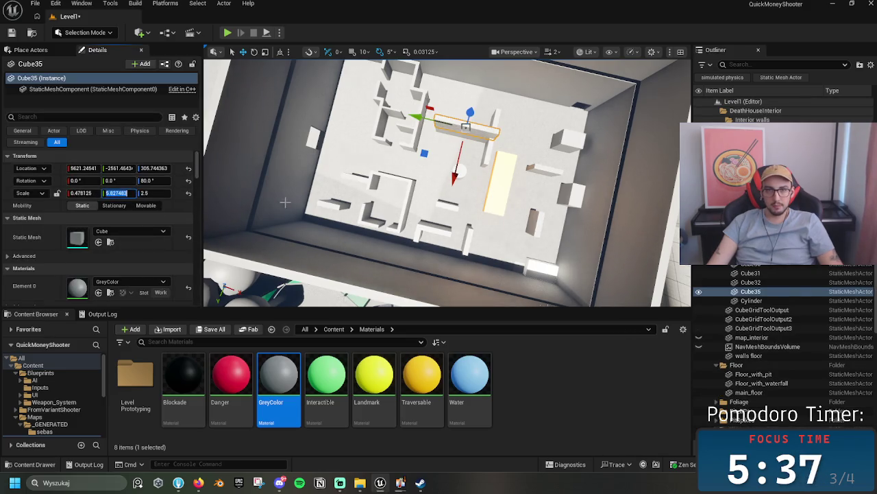
# - Set the raised copy's X scale to 0.5
pyautogui.click(87, 193)
pyautogui.write('.5')
pyautogui.press('Return')
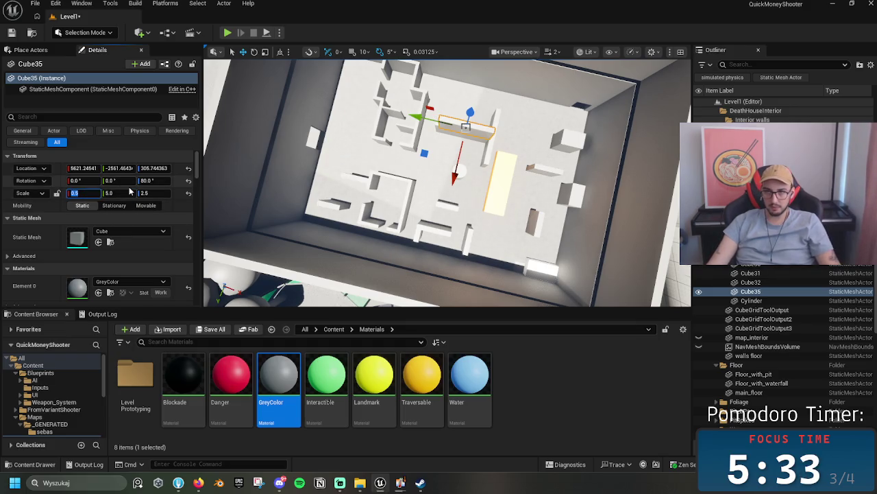
pyautogui.press('f')
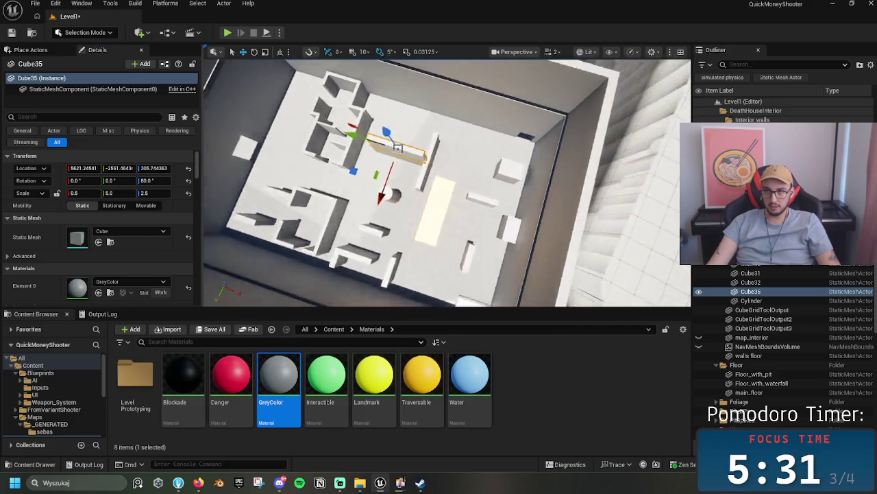
pyautogui.press('e')
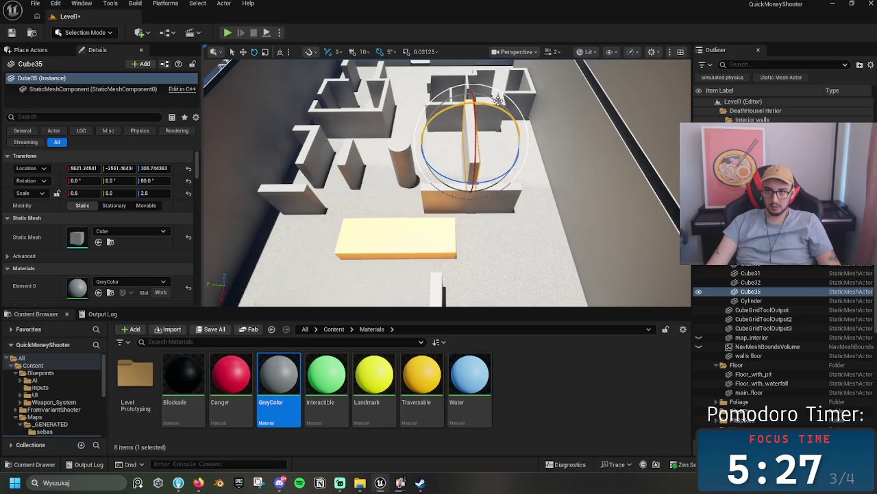
pyautogui.click(83, 193)
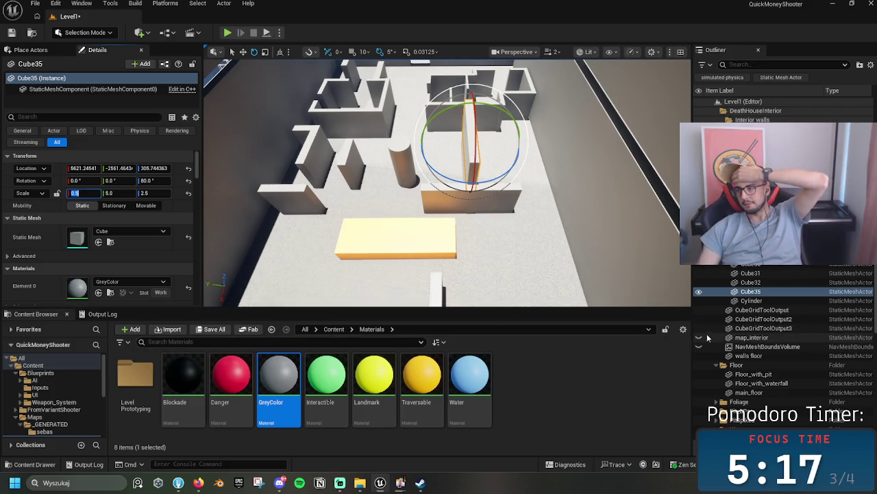
pyautogui.press('Return')
pyautogui.moveTo(472, 238); pyautogui.dragTo(471, 238)
pyautogui.moveTo(432, 118); pyautogui.dragTo(433, 119)
# - Resize and reposition the copy into a 0.5 × 2.5 × 2.5 block
pyautogui.press('r')
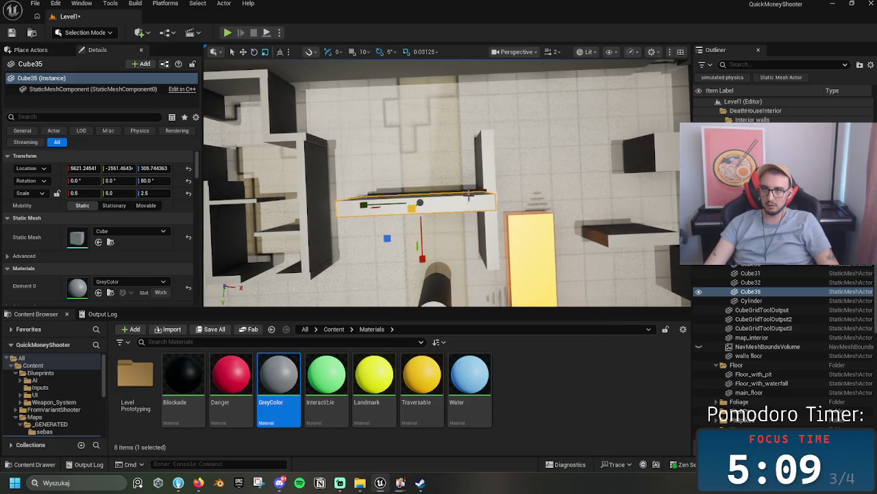
pyautogui.moveTo(367, 207); pyautogui.dragTo(390, 205)
pyautogui.press('w')
pyautogui.scroll(-5, 400, 204)
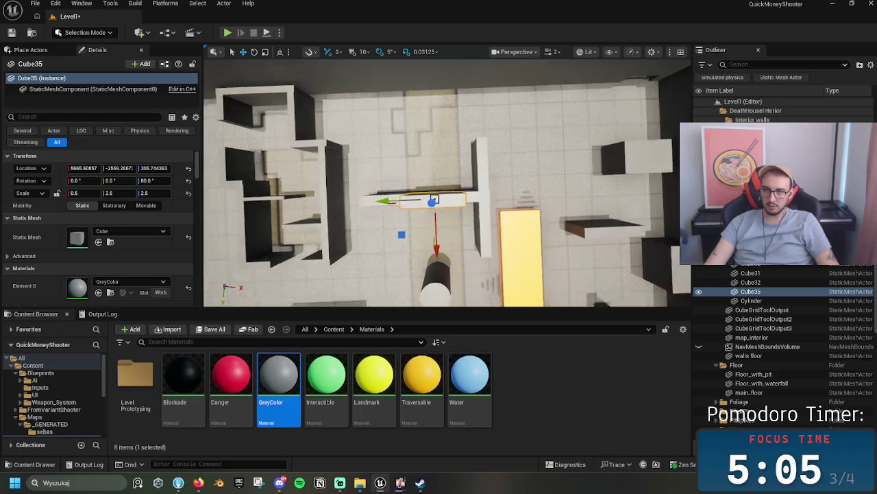
pyautogui.moveTo(400, 205); pyautogui.dragTo(435, 200)
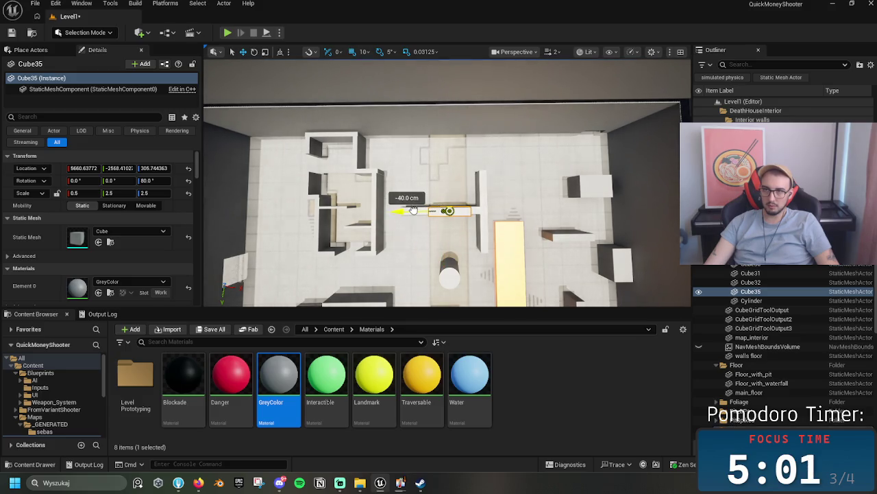
pyautogui.moveTo(412, 209); pyautogui.dragTo(413, 210)
pyautogui.moveTo(449, 268); pyautogui.dragTo(448, 293)
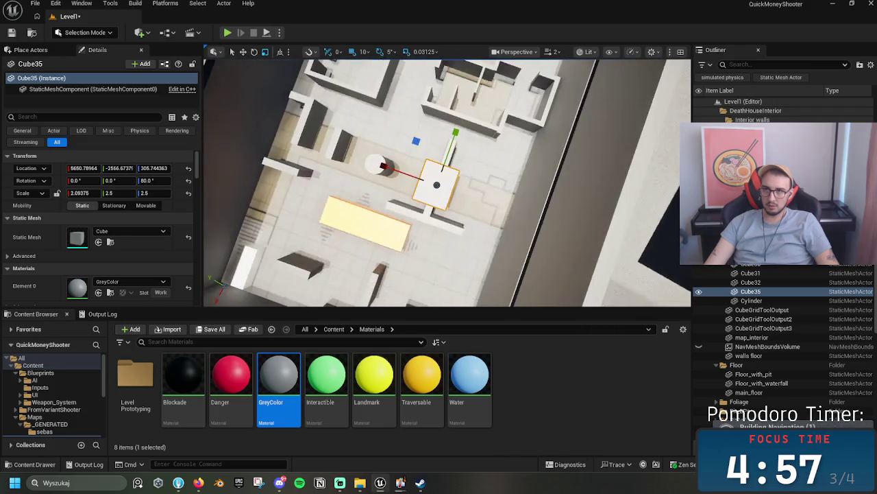
pyautogui.hotkey('ctrl', 'z')
pyautogui.click(424, 52)
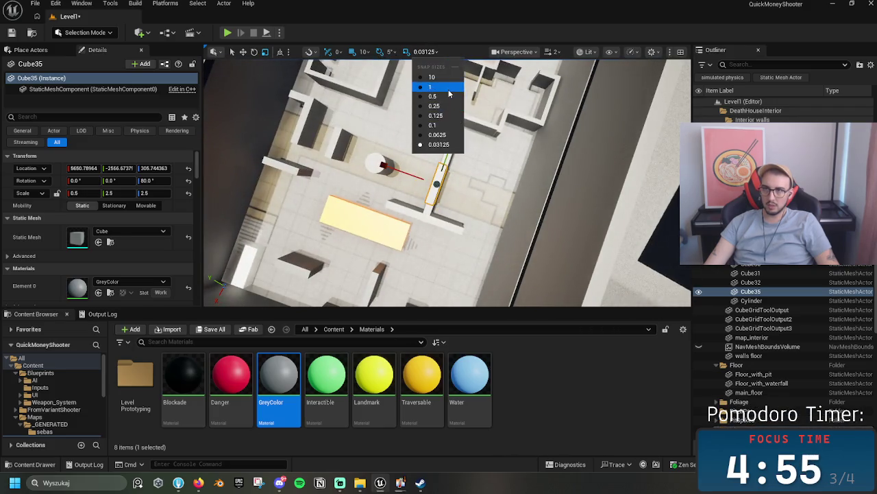
# - With scale snapping at 1, stretch the copy's X scale to 8 and slide it up-left
pyautogui.click(449, 93)
pyautogui.moveTo(337, 138)
pyautogui.mouseDown()
pyautogui.moveTo(239, 111)
pyautogui.moveTo(415, 120)
pyautogui.mouseUp()
pyautogui.press('w')
pyautogui.moveTo(388, 170)
pyautogui.mouseDown()
pyautogui.moveTo(303, 135)
pyautogui.moveTo(350, 152)
pyautogui.mouseUp()
# - Switch scale snapping to 0.1 and lengthen the slab to an X scale of 17.1875
pyautogui.click(416, 52)
pyautogui.click(433, 106)
pyautogui.click(420, 51)
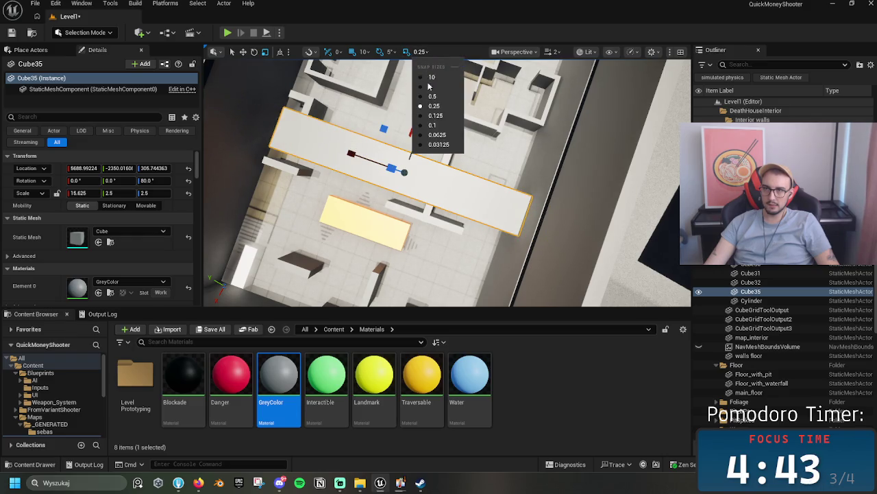
pyautogui.click(430, 92)
pyautogui.click(429, 89)
pyautogui.click(424, 53)
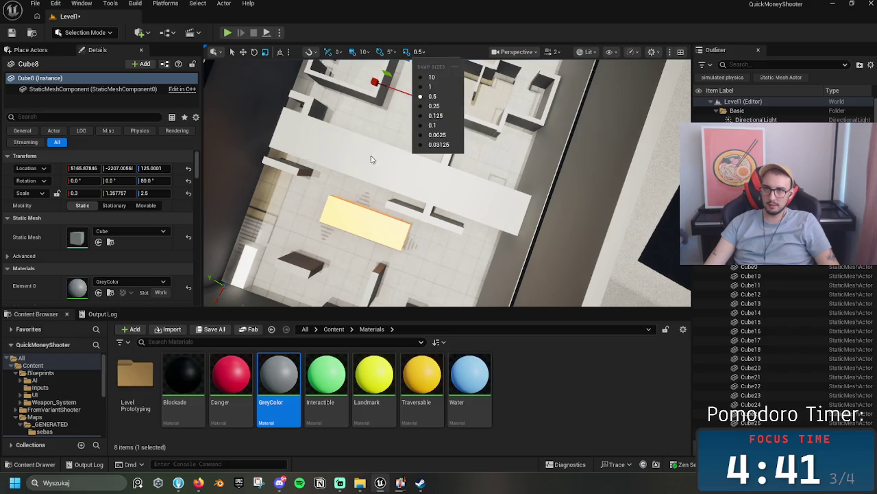
pyautogui.click(371, 153)
pyautogui.click(418, 52)
pyautogui.click(438, 126)
pyautogui.moveTo(351, 153); pyautogui.dragTo(337, 153)
pyautogui.moveTo(445, 178); pyautogui.dragTo(495, 62)
pyautogui.click(512, 51)
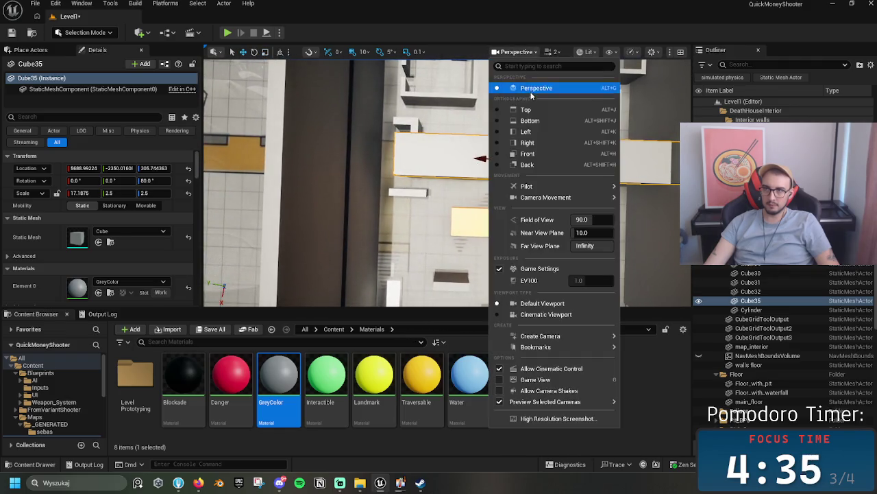
# - Switch to the Top view and lengthen Cube35 to an X scale of 18.90625
pyautogui.click(527, 110)
pyautogui.press('f')
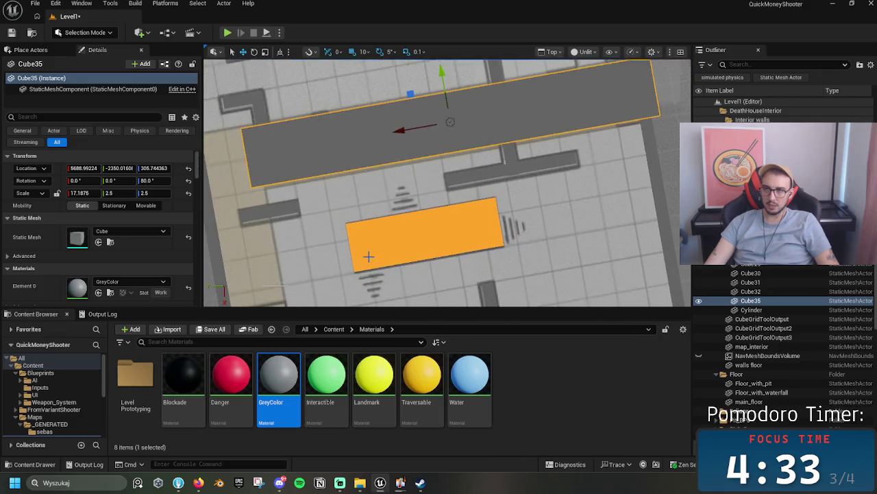
pyautogui.moveTo(366, 191); pyautogui.dragTo(349, 196)
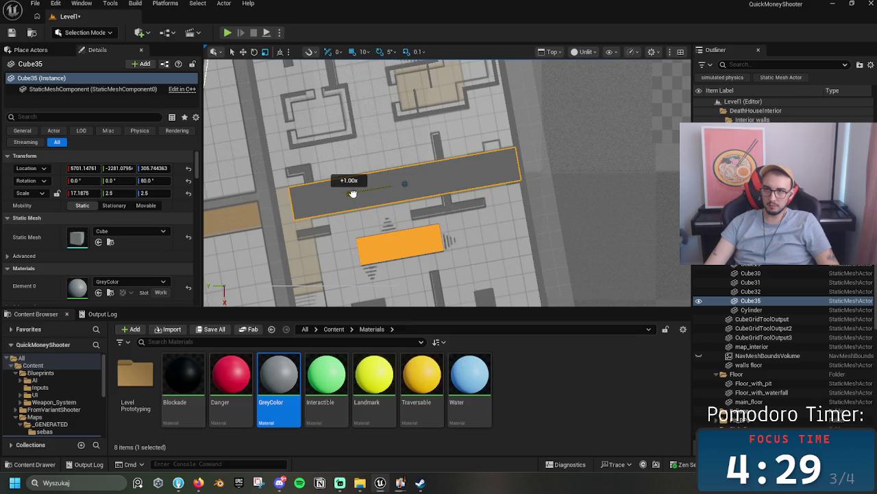
pyautogui.moveTo(353, 193); pyautogui.dragTo(349, 193)
# - Reselect the long slab and add its copy Cube36 further along the maze
pyautogui.keyDown('ctrl'); pyautogui.click(348, 194); pyautogui.keyUp('ctrl')
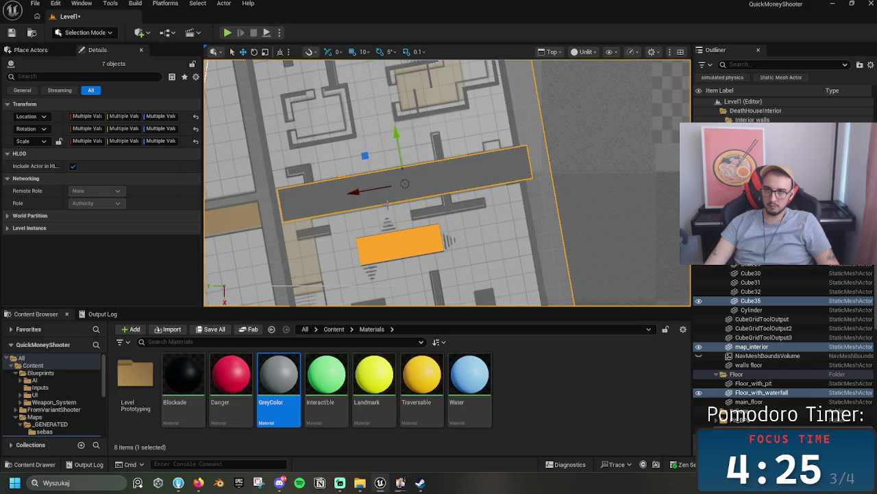
pyautogui.click(466, 199)
pyautogui.click(585, 135)
pyautogui.click(409, 172)
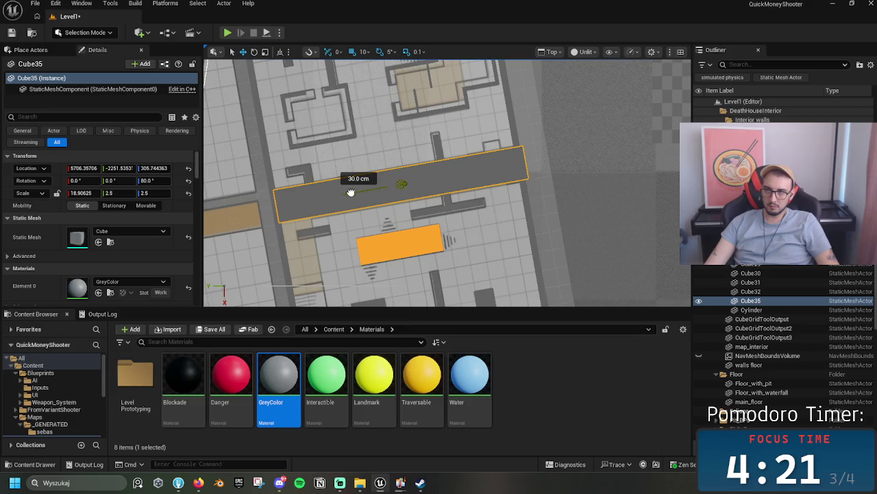
pyautogui.moveTo(392, 179)
pyautogui.mouseDown()
pyautogui.moveTo(303, 170)
pyautogui.moveTo(489, 166)
pyautogui.moveTo(489, 108)
pyautogui.moveTo(514, 114)
pyautogui.moveTo(496, 190)
pyautogui.moveTo(462, 153)
pyautogui.moveTo(329, 188)
pyautogui.mouseUp()
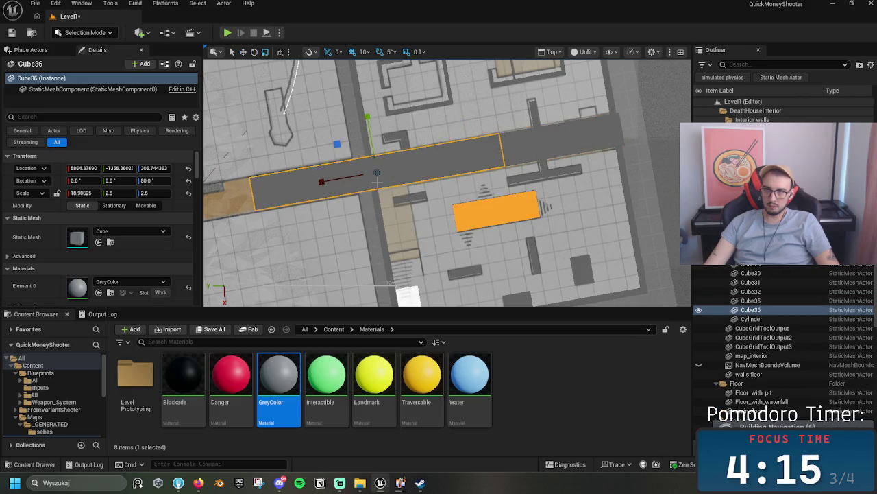
# - Turn Cube36 by 90 degrees, shorten it, and slide it 80 cm along its axis
pyautogui.press('e')
pyautogui.moveTo(405, 134)
pyautogui.mouseDown()
pyautogui.moveTo(401, 86)
pyautogui.moveTo(440, 89)
pyautogui.mouseUp()
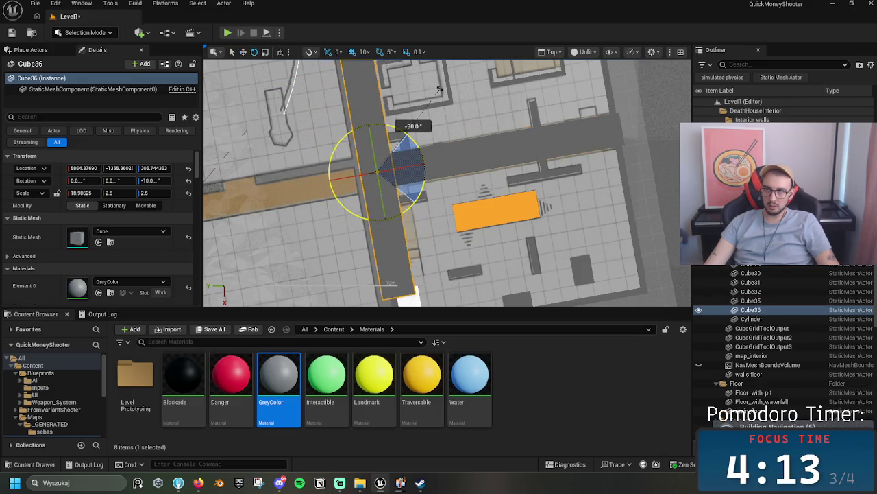
pyautogui.press('w')
pyautogui.press('r')
pyautogui.moveTo(384, 220)
pyautogui.mouseDown()
pyautogui.moveTo(377, 186)
pyautogui.moveTo(389, 239)
pyautogui.mouseUp()
pyautogui.moveTo(349, 217); pyautogui.dragTo(362, 217)
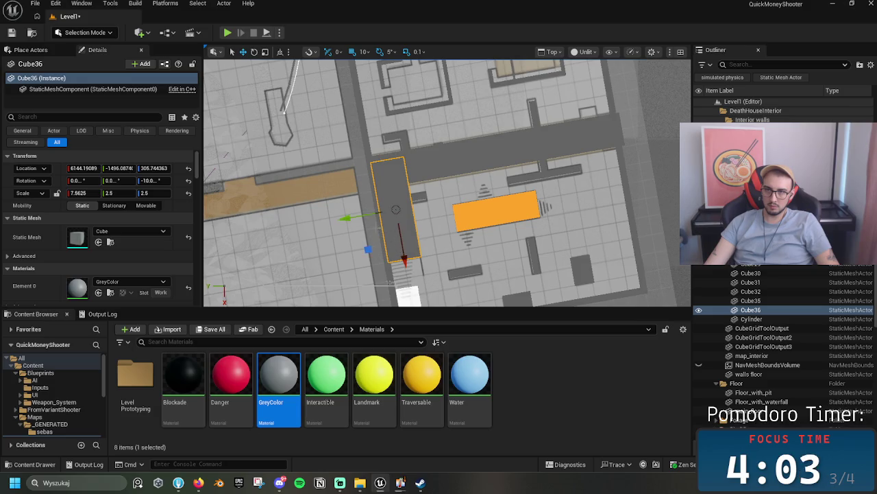
# - Slide Cube36 about 1 m down beside the orange bar, then return to Perspective view
pyautogui.keyDown('ctrl'); pyautogui.click(409, 255); pyautogui.keyUp('ctrl')
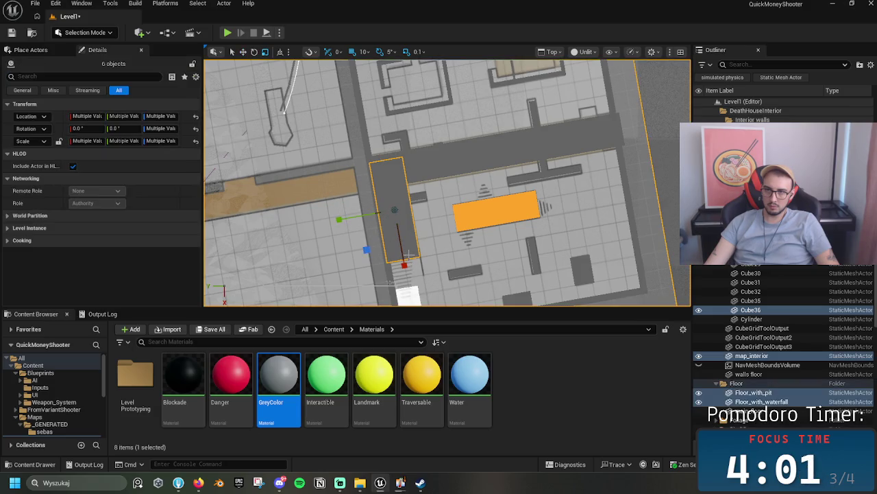
pyautogui.moveTo(402, 261); pyautogui.dragTo(404, 253)
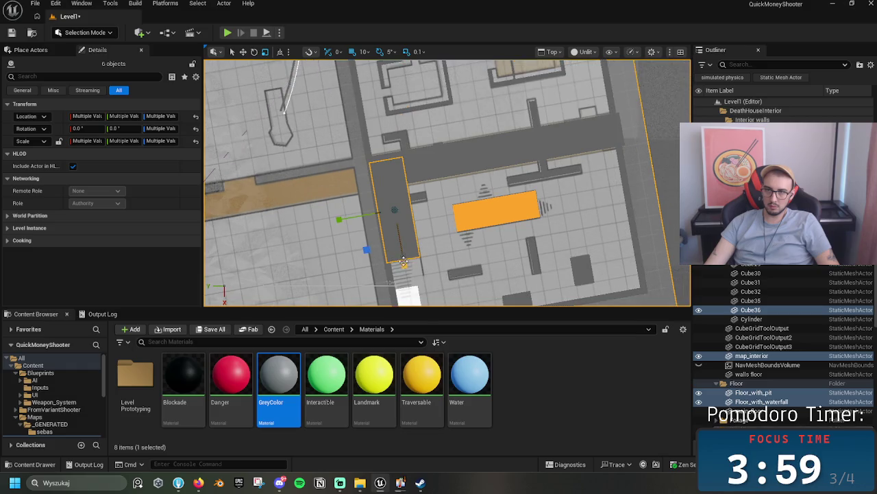
pyautogui.click(404, 262)
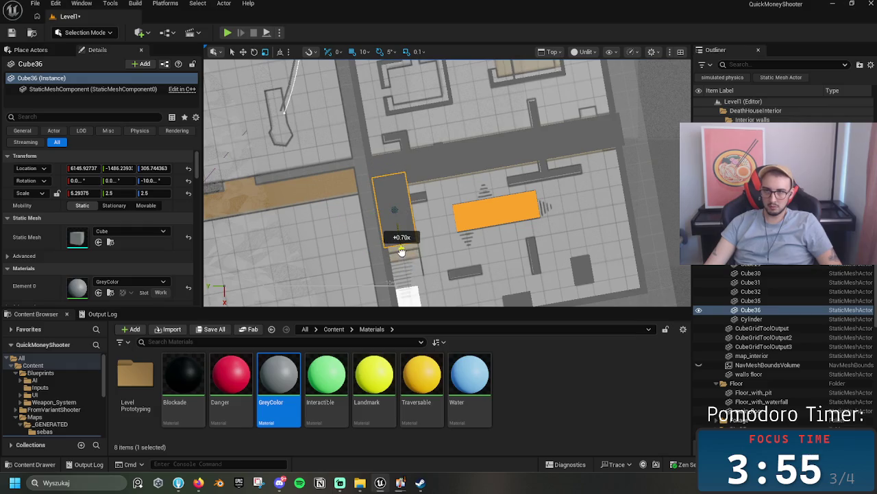
pyautogui.moveTo(405, 260); pyautogui.dragTo(410, 266)
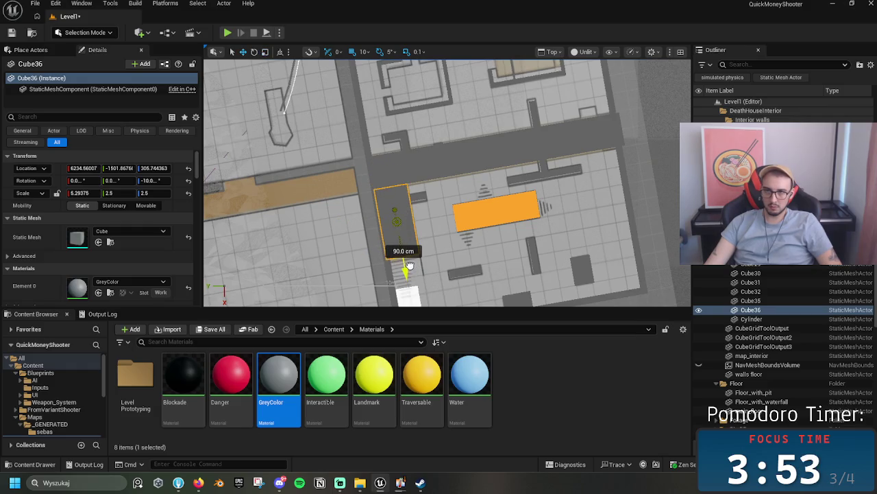
pyautogui.moveTo(407, 280); pyautogui.dragTo(408, 271)
pyautogui.moveTo(483, 208); pyautogui.dragTo(416, 161)
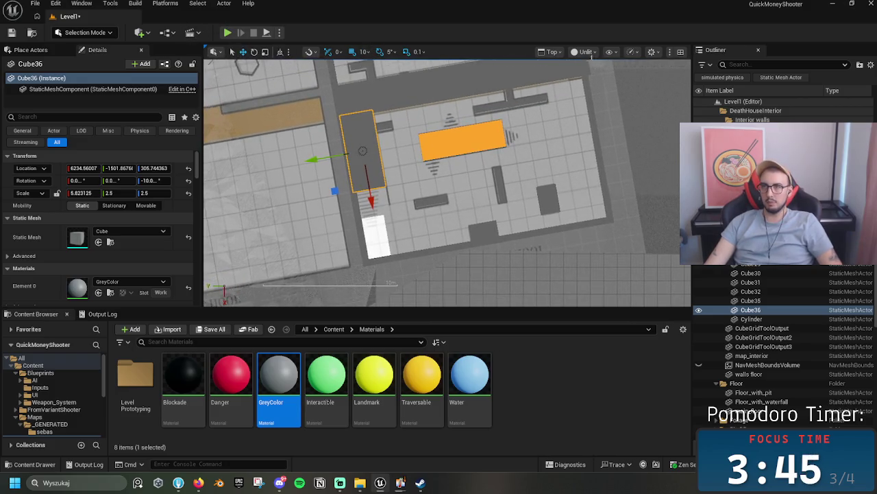
pyautogui.click(552, 51)
pyautogui.click(581, 63)
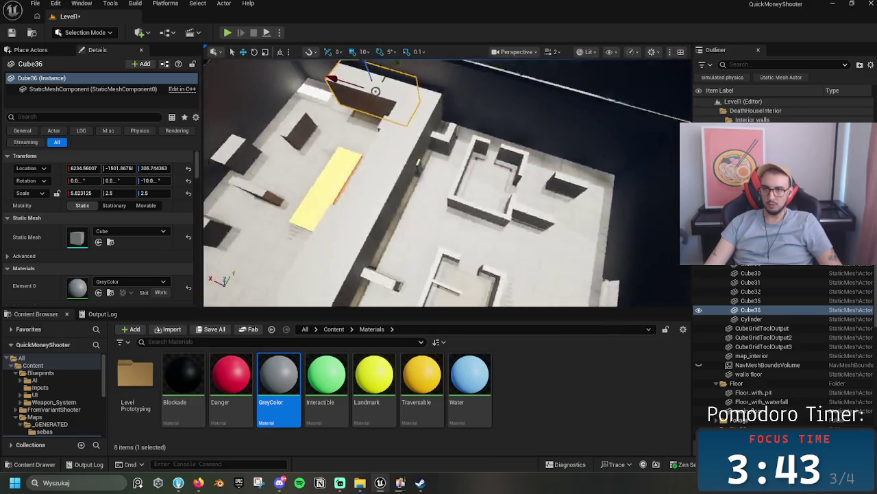
# - Flatten Cube36 and Cube35 to a Z scale of 0.15
pyautogui.press('f')
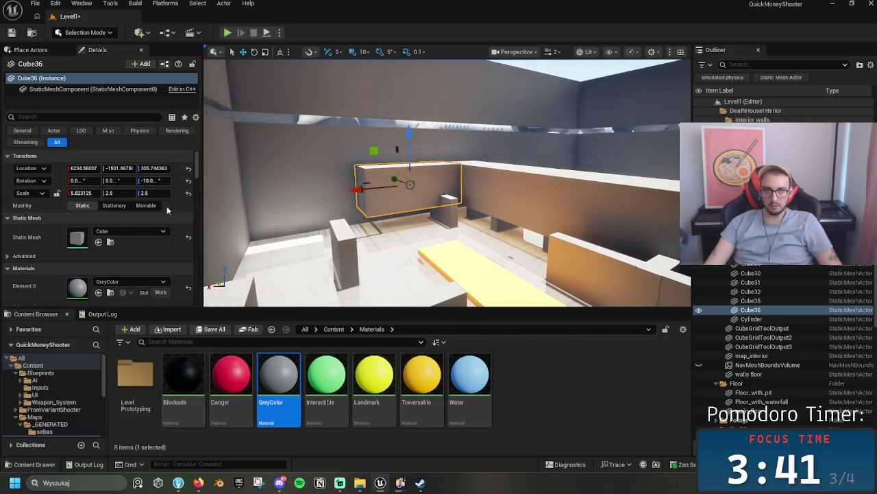
pyautogui.write('0')
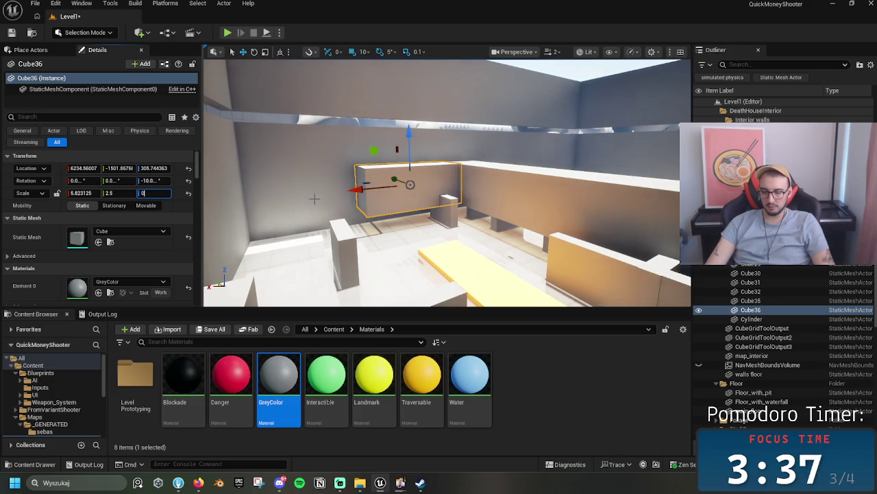
pyautogui.write('.15')
pyautogui.press('Return')
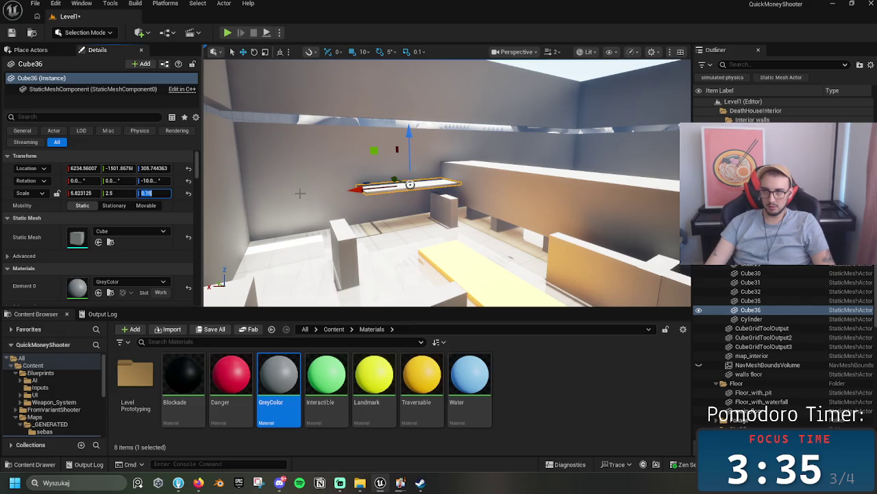
pyautogui.click(495, 181)
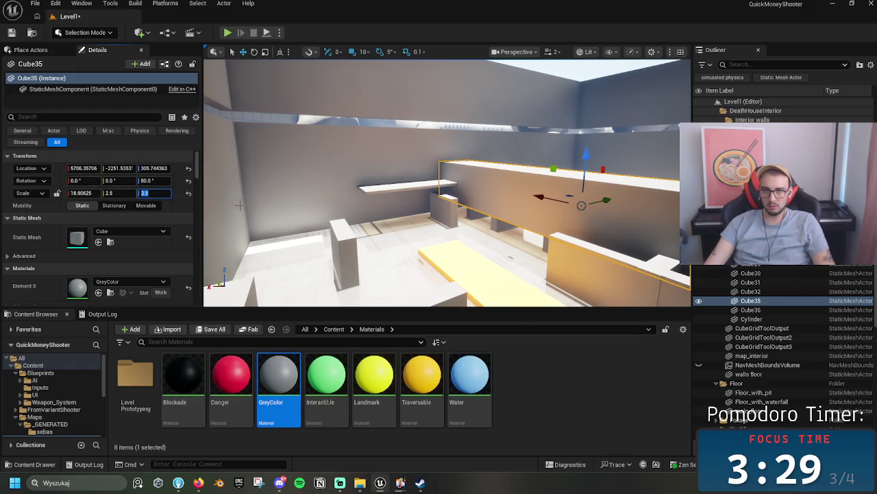
pyautogui.write('0.15')
pyautogui.press('Return')
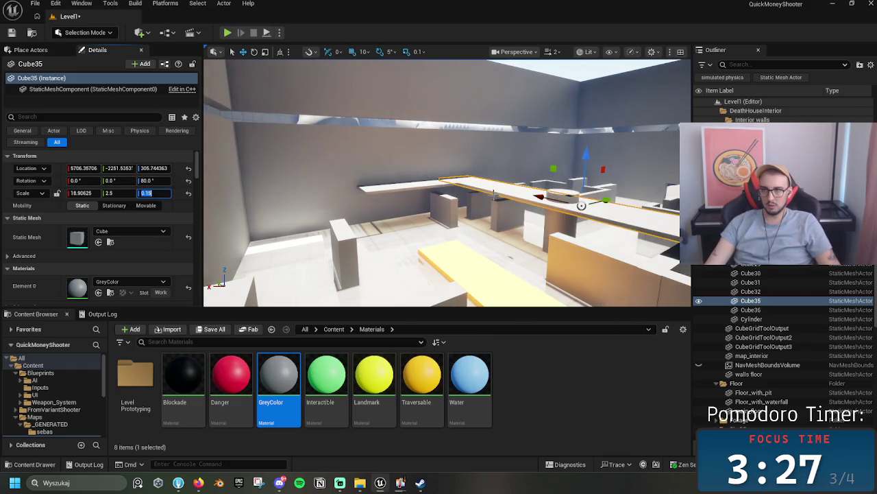
# - Raise both slabs about 60 cm, nudge Cube35 10 cm, and save the level
pyautogui.keyDown('ctrl'); pyautogui.click(467, 181); pyautogui.keyUp('ctrl')
pyautogui.moveTo(410, 135); pyautogui.dragTo(410, 123)
pyautogui.moveTo(409, 124)
pyautogui.mouseDown()
pyautogui.moveTo(473, 145)
pyautogui.moveTo(425, 147)
pyautogui.moveTo(473, 146)
pyautogui.moveTo(439, 147)
pyautogui.moveTo(480, 165)
pyautogui.moveTo(437, 161)
pyautogui.moveTo(400, 124)
pyautogui.moveTo(411, 140)
pyautogui.mouseUp()
pyautogui.click(480, 164)
pyautogui.click(458, 147)
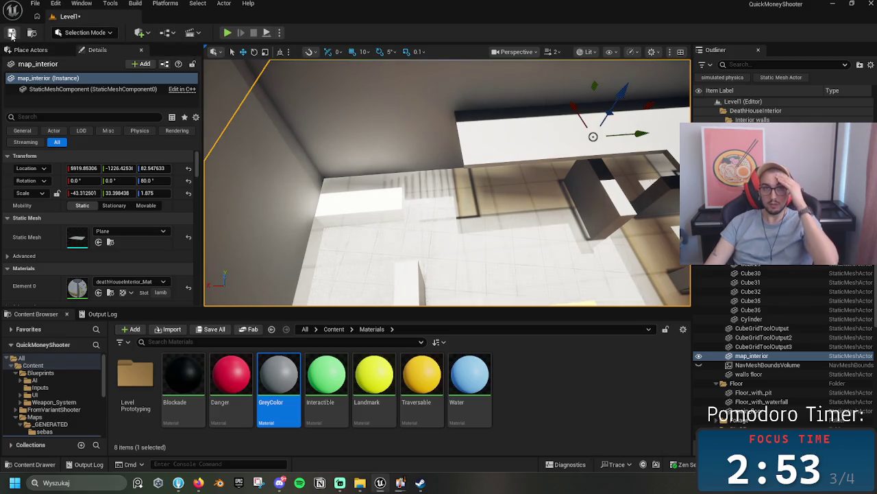
pyautogui.click(89, 33)
# - Search Place Actors for 'stair' and drop a Linear Stair brush into the room
pyautogui.click(103, 36)
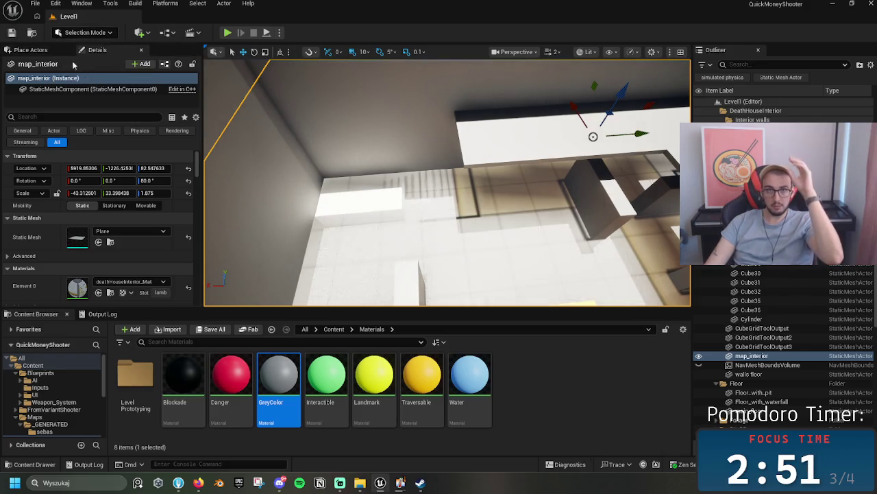
pyautogui.click(43, 50)
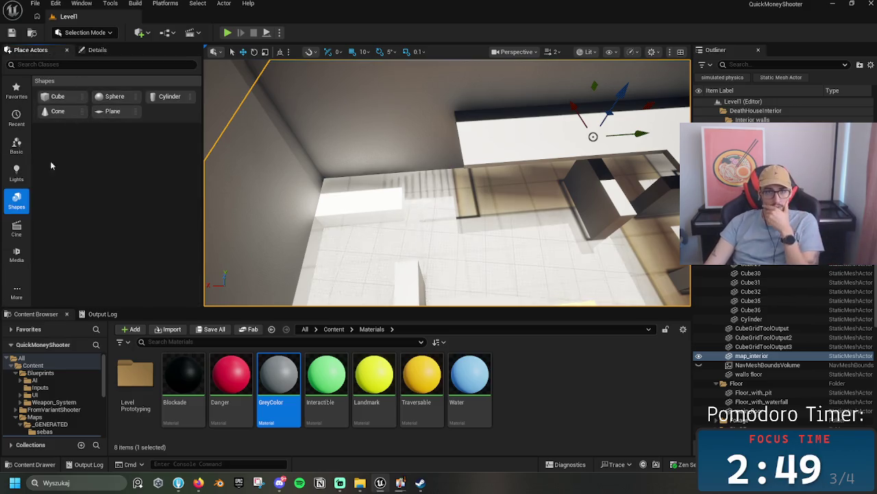
pyautogui.click(96, 66)
pyautogui.write('st')
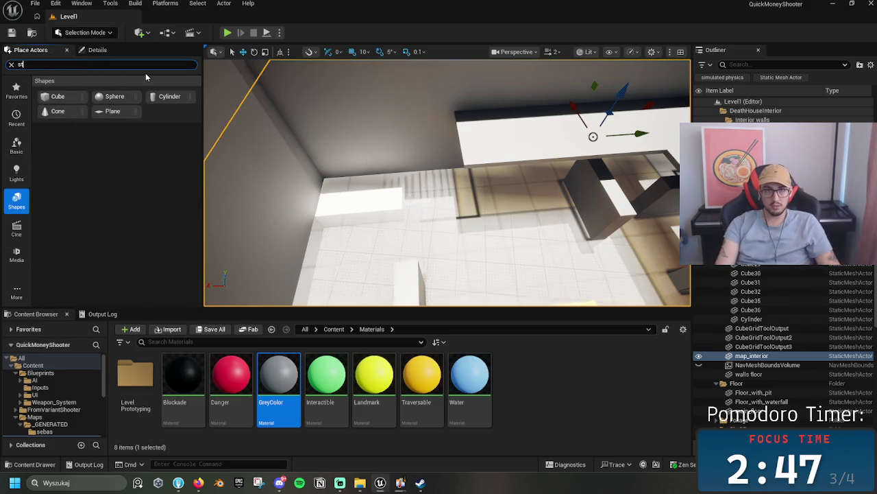
pyautogui.write('air')
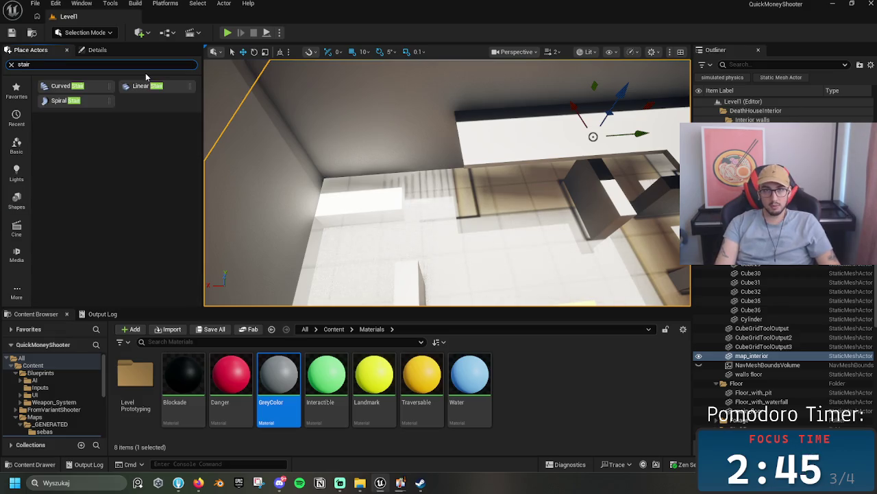
pyautogui.moveTo(140, 87)
pyautogui.mouseDown()
pyautogui.moveTo(329, 198)
pyautogui.moveTo(381, 206)
pyautogui.moveTo(377, 214)
pyautogui.mouseUp()
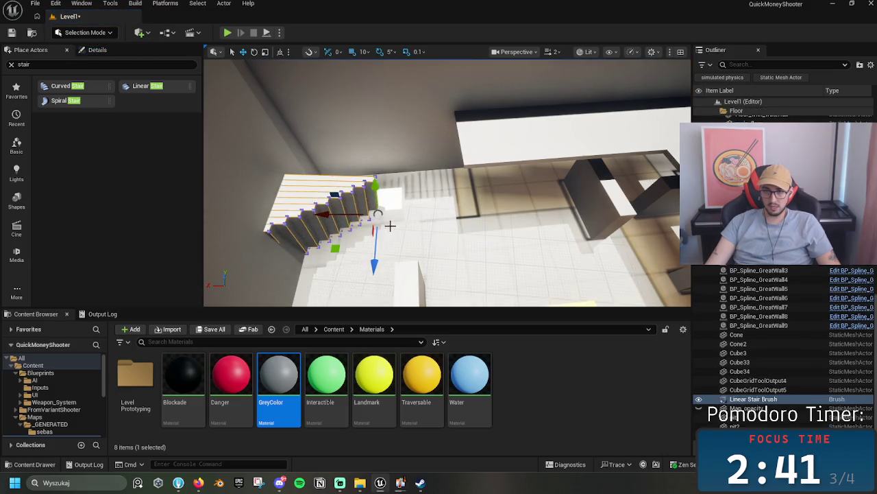
pyautogui.click(391, 226)
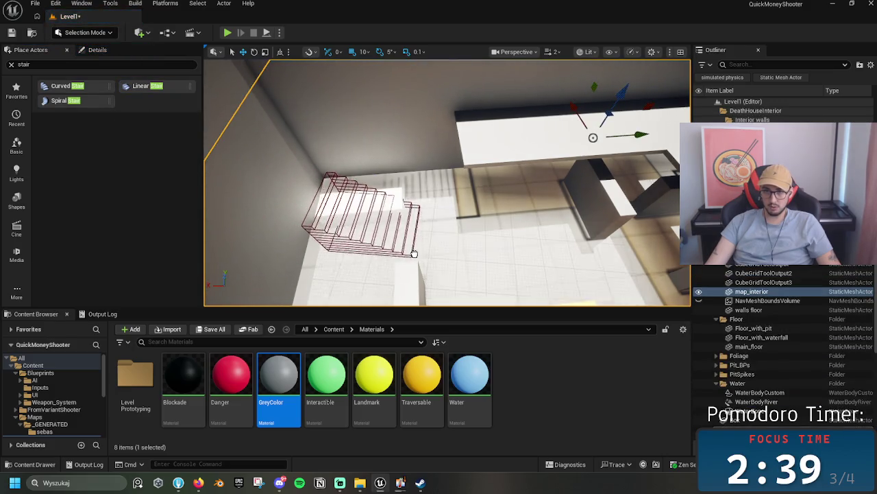
pyautogui.click(411, 255)
# - Rotate the stair brush to 170° and move it toward the raised slabs
pyautogui.press('e')
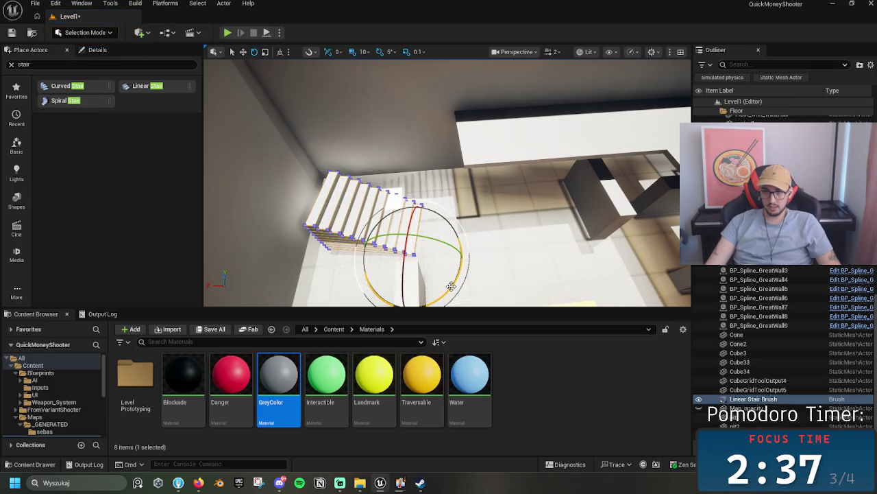
pyautogui.moveTo(440, 278)
pyautogui.mouseDown()
pyautogui.moveTo(432, 300)
pyautogui.moveTo(347, 260)
pyautogui.moveTo(353, 233)
pyautogui.moveTo(387, 264)
pyautogui.moveTo(364, 250)
pyautogui.moveTo(355, 274)
pyautogui.mouseUp()
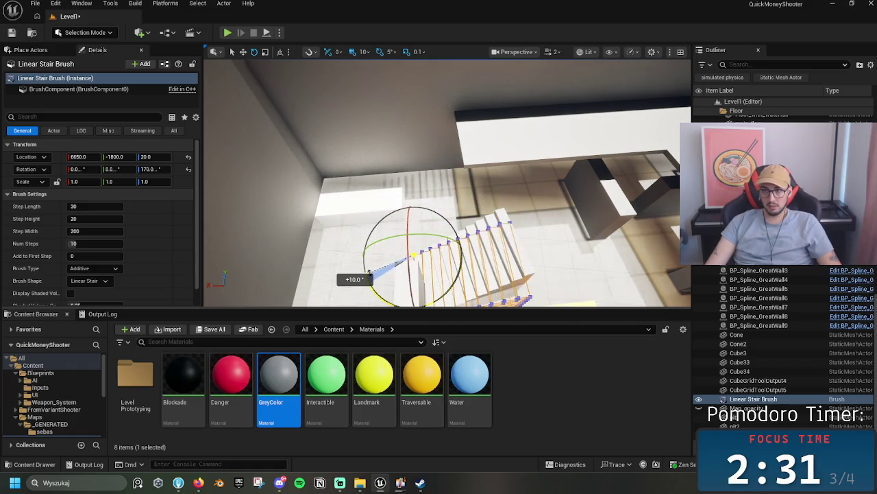
pyautogui.press('w')
pyautogui.moveTo(414, 254); pyautogui.dragTo(412, 181)
pyautogui.moveTo(425, 180); pyautogui.dragTo(420, 181)
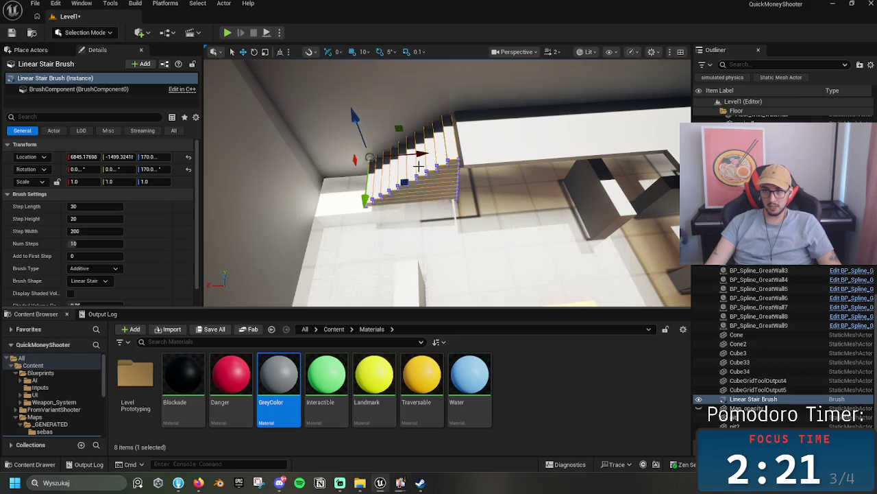
pyautogui.moveTo(367, 204); pyautogui.dragTo(363, 199)
# - Fine-tune the stair position, widen it to a Y scale of 1.1, and inspect the gaps
pyautogui.press('e')
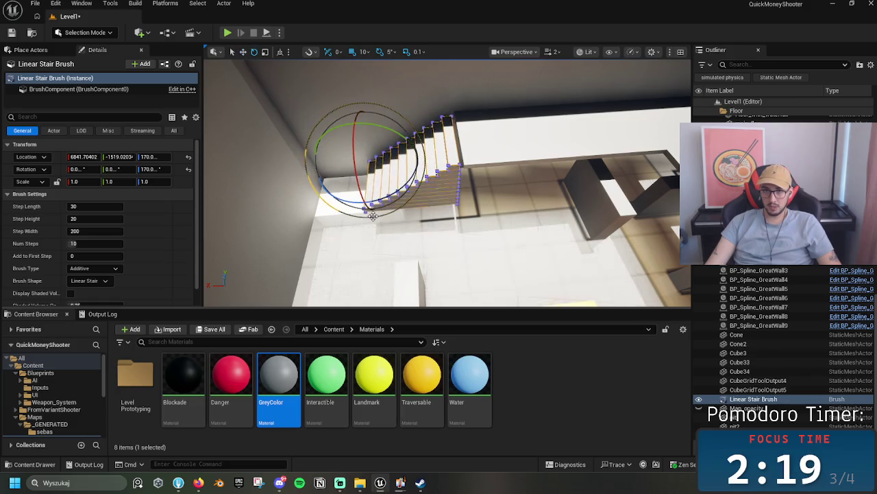
pyautogui.moveTo(379, 167); pyautogui.dragTo(406, 168)
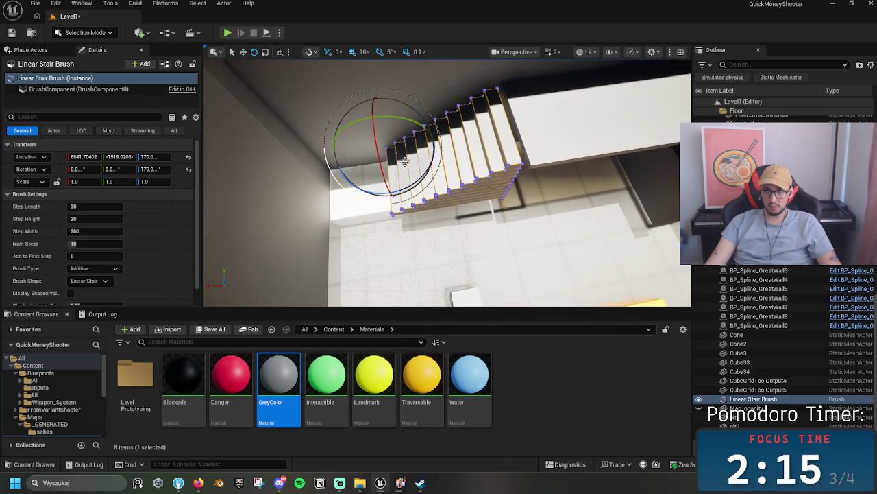
pyautogui.press('w')
pyautogui.moveTo(414, 139); pyautogui.dragTo(505, 186)
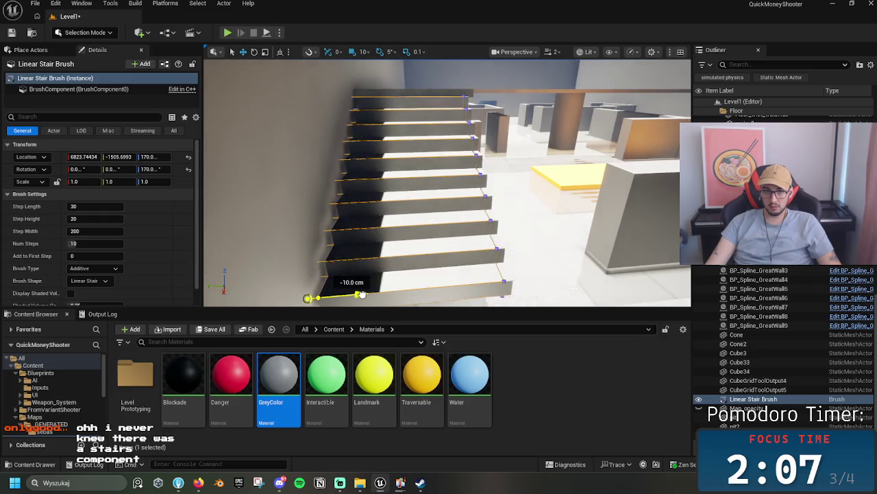
pyautogui.moveTo(360, 294); pyautogui.dragTo(364, 294)
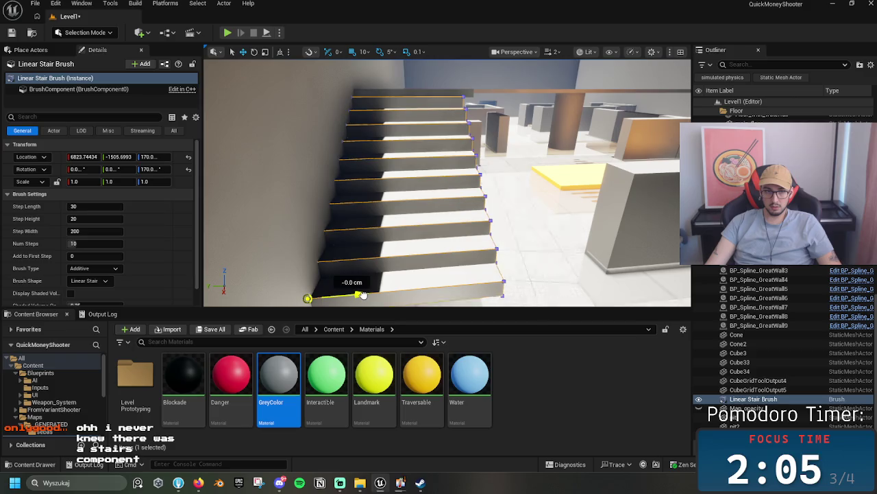
pyautogui.moveTo(367, 294); pyautogui.dragTo(366, 294)
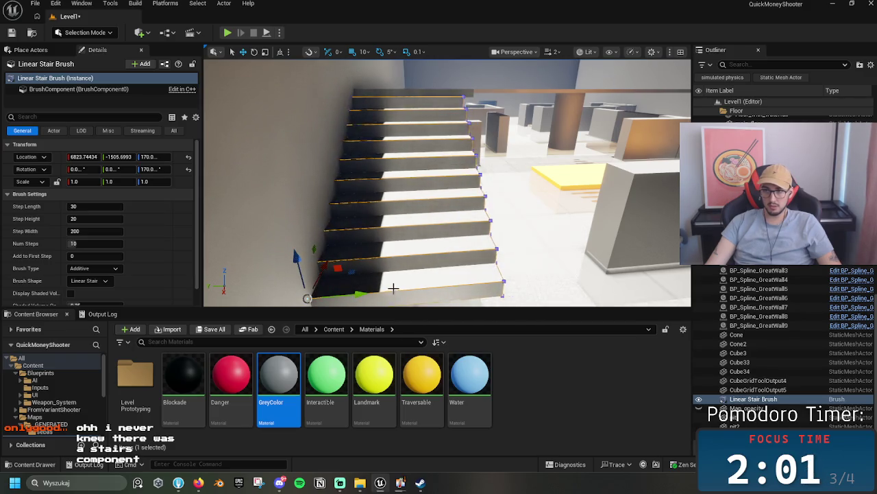
pyautogui.moveTo(364, 294)
pyautogui.mouseDown()
pyautogui.moveTo(315, 295)
pyautogui.moveTo(302, 240)
pyautogui.moveTo(450, 239)
pyautogui.mouseUp()
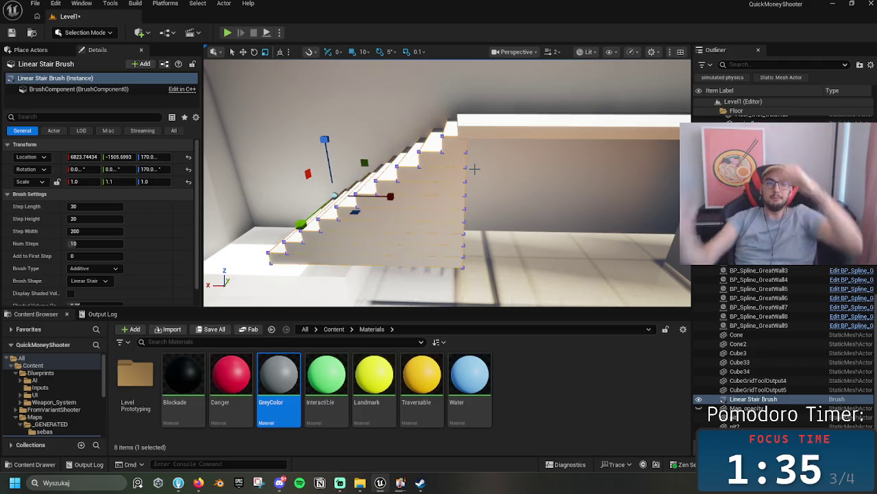
pyautogui.click(265, 262)
pyautogui.moveTo(268, 266)
pyautogui.mouseDown()
pyautogui.moveTo(268, 222)
pyautogui.moveTo(400, 229)
pyautogui.moveTo(412, 189)
pyautogui.mouseUp()
pyautogui.click(329, 219)
# - Widen Cube33, make it slightly taller, and lower it 30 cm
pyautogui.moveTo(389, 224)
pyautogui.mouseDown()
pyautogui.moveTo(376, 233)
pyautogui.moveTo(398, 251)
pyautogui.moveTo(442, 236)
pyautogui.mouseUp()
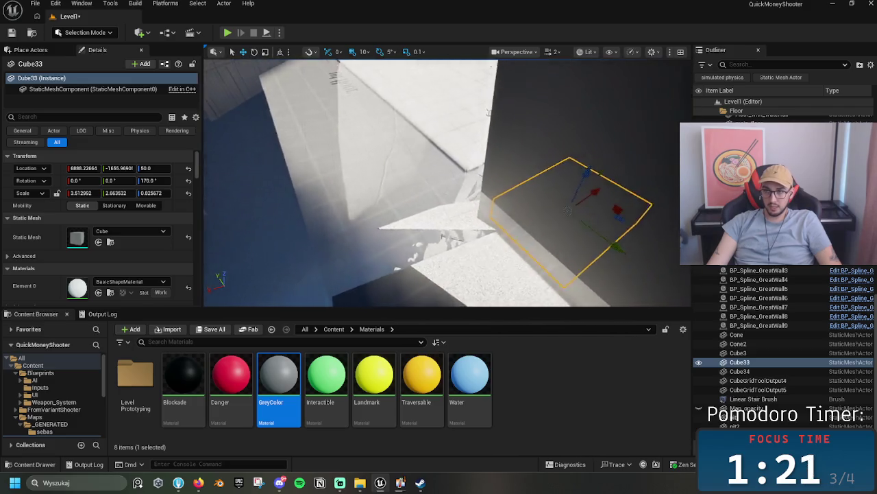
pyautogui.press('f')
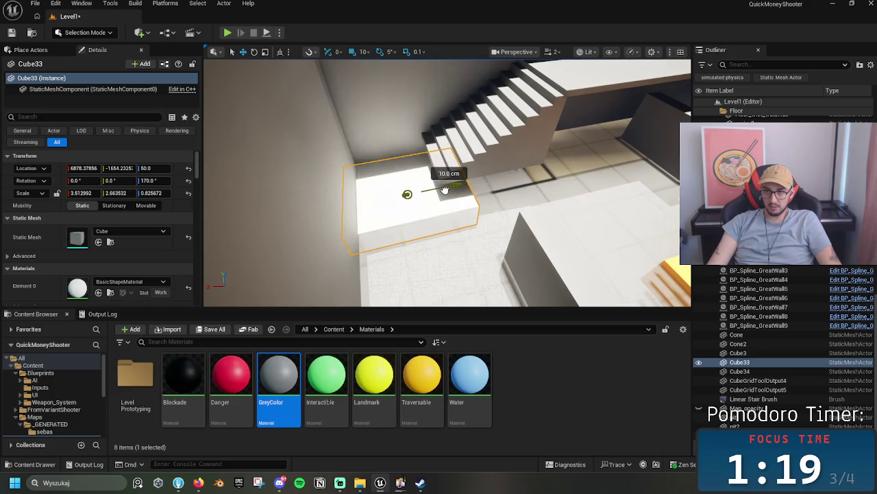
pyautogui.moveTo(403, 170); pyautogui.dragTo(402, 146)
pyautogui.press('w')
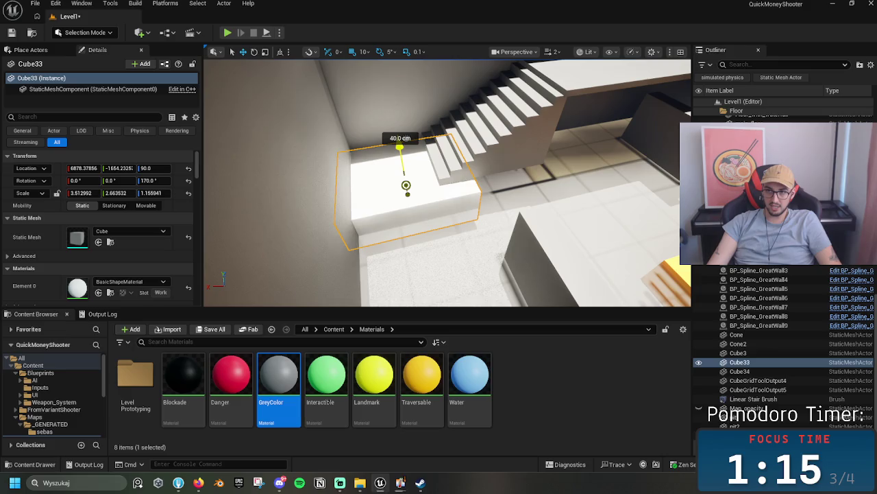
pyautogui.click(498, 148)
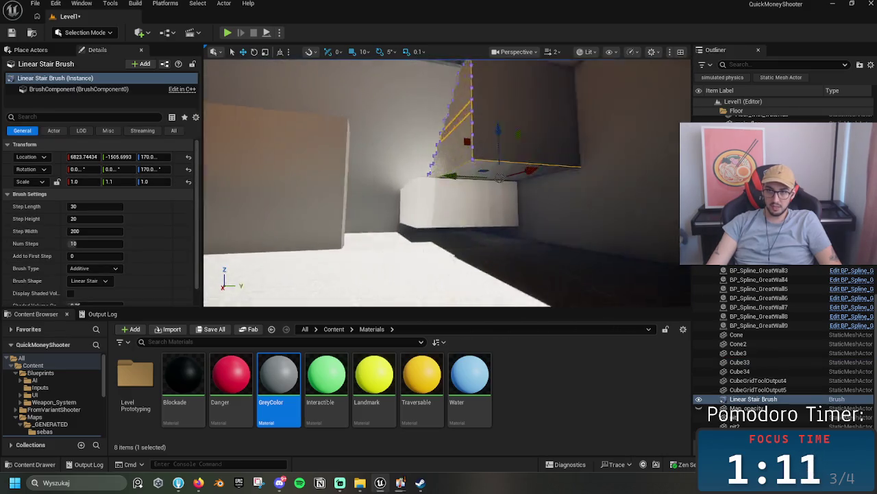
pyautogui.click(499, 207)
pyautogui.moveTo(477, 156)
pyautogui.mouseDown()
pyautogui.moveTo(480, 167)
pyautogui.moveTo(474, 156)
pyautogui.mouseUp()
# - Raise Cube33 so its top meets the staircase
pyautogui.press('w')
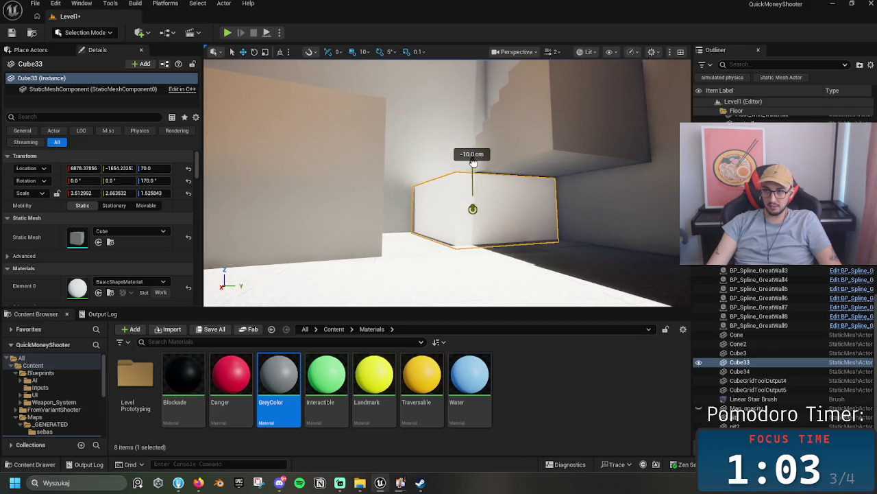
pyautogui.click(534, 174)
pyautogui.press('f')
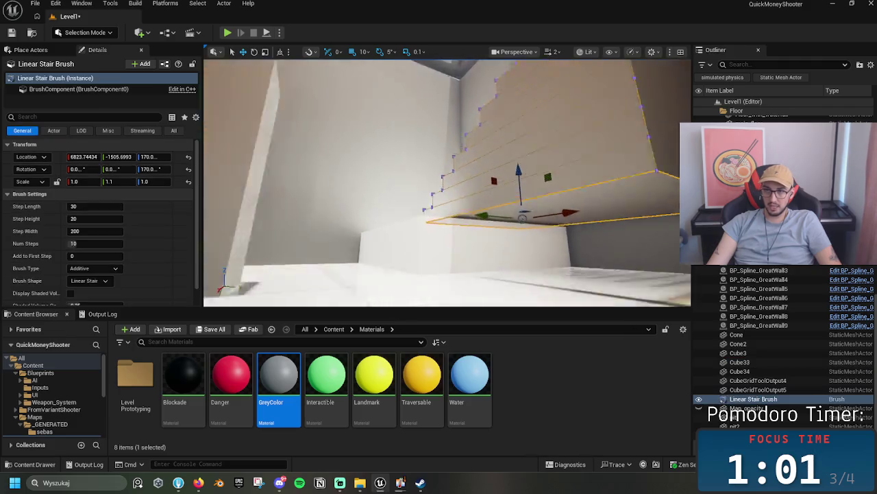
pyautogui.scroll(-5, 480, 219)
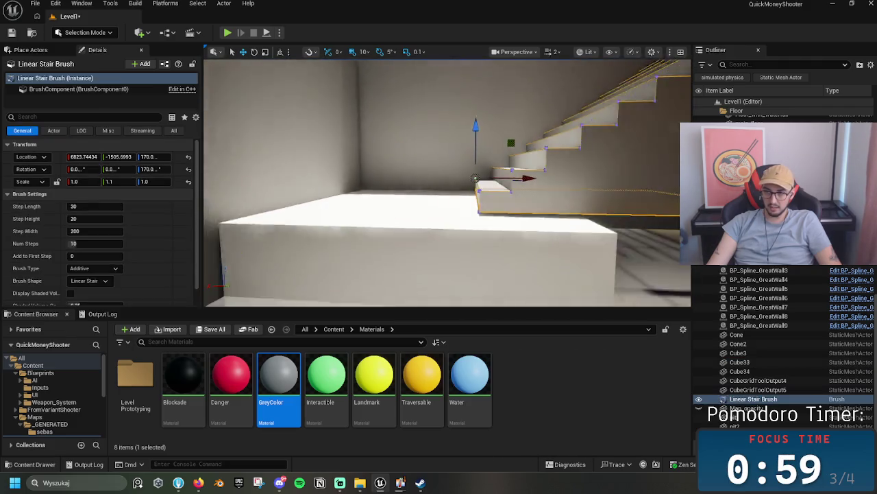
pyautogui.click(465, 238)
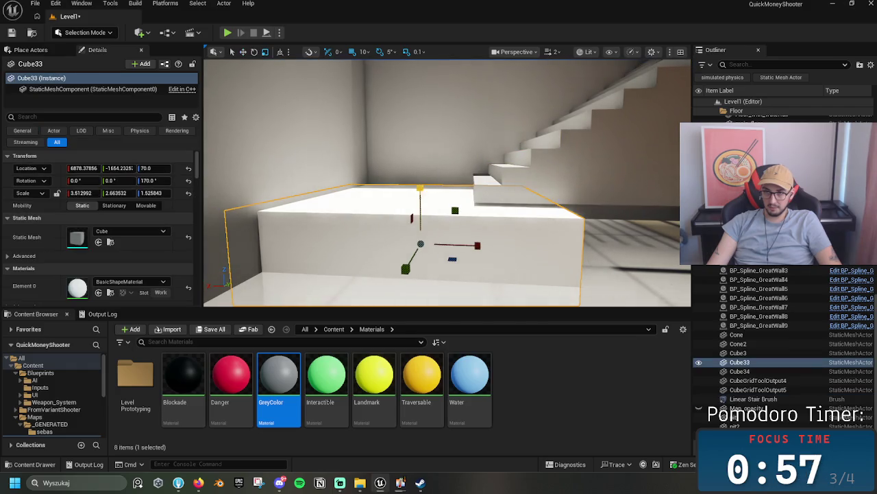
pyautogui.moveTo(420, 189); pyautogui.dragTo(423, 189)
pyautogui.moveTo(467, 233); pyautogui.dragTo(363, 227)
pyautogui.click(571, 247)
# - Turn Linear Stair Brush2 to -90° and lower it to floor level near the wall
pyautogui.moveTo(572, 247)
pyautogui.mouseDown()
pyautogui.moveTo(548, 233)
pyautogui.moveTo(559, 187)
pyautogui.moveTo(489, 245)
pyautogui.moveTo(568, 251)
pyautogui.moveTo(515, 183)
pyautogui.moveTo(528, 194)
pyautogui.moveTo(590, 184)
pyautogui.mouseUp()
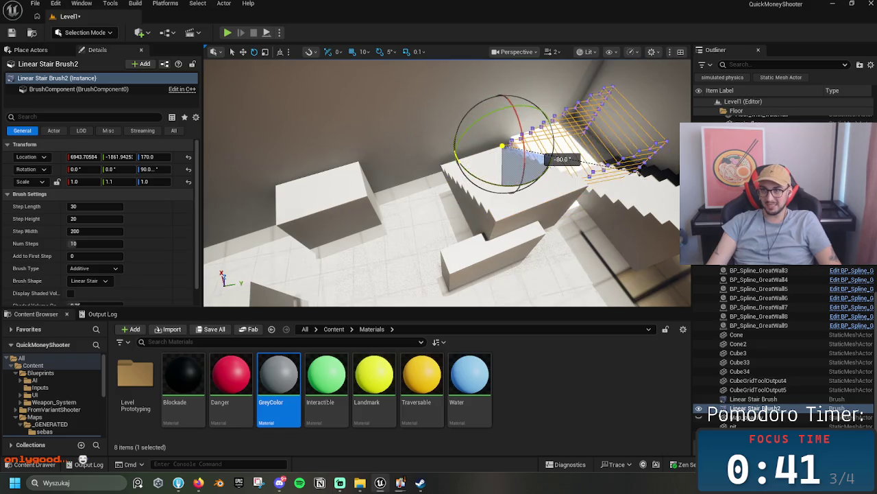
pyautogui.moveTo(657, 128); pyautogui.dragTo(657, 141)
pyautogui.press('w')
pyautogui.moveTo(503, 146)
pyautogui.mouseDown()
pyautogui.moveTo(419, 175)
pyautogui.moveTo(409, 140)
pyautogui.mouseUp()
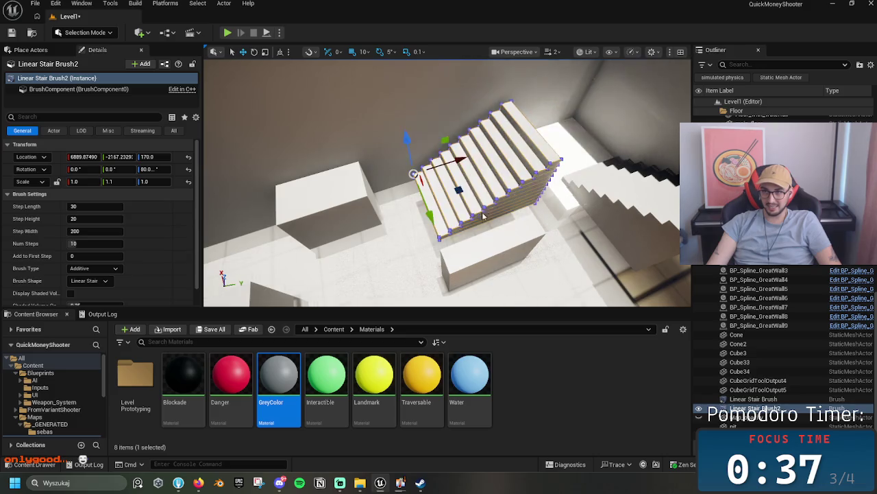
pyautogui.moveTo(422, 176)
pyautogui.mouseDown()
pyautogui.moveTo(427, 208)
pyautogui.moveTo(428, 201)
pyautogui.mouseUp()
pyautogui.moveTo(404, 130)
pyautogui.mouseDown()
pyautogui.moveTo(414, 166)
pyautogui.moveTo(343, 192)
pyautogui.mouseUp()
pyautogui.moveTo(339, 144); pyautogui.dragTo(340, 151)
# - Set Linear Stair Brush2 to 7 steps and slide it 1.3 m along X beside the wall
pyautogui.moveTo(465, 223)
pyautogui.mouseDown()
pyautogui.moveTo(446, 216)
pyautogui.moveTo(445, 237)
pyautogui.mouseUp()
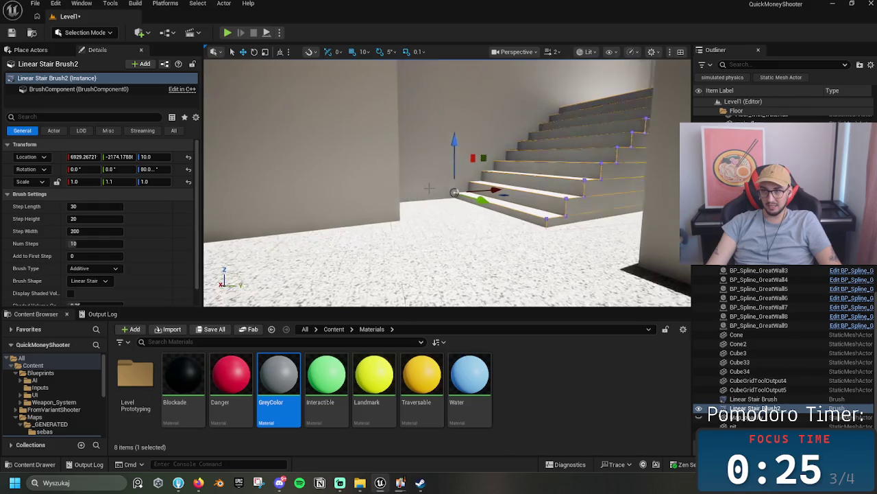
pyautogui.moveTo(455, 150); pyautogui.dragTo(455, 143)
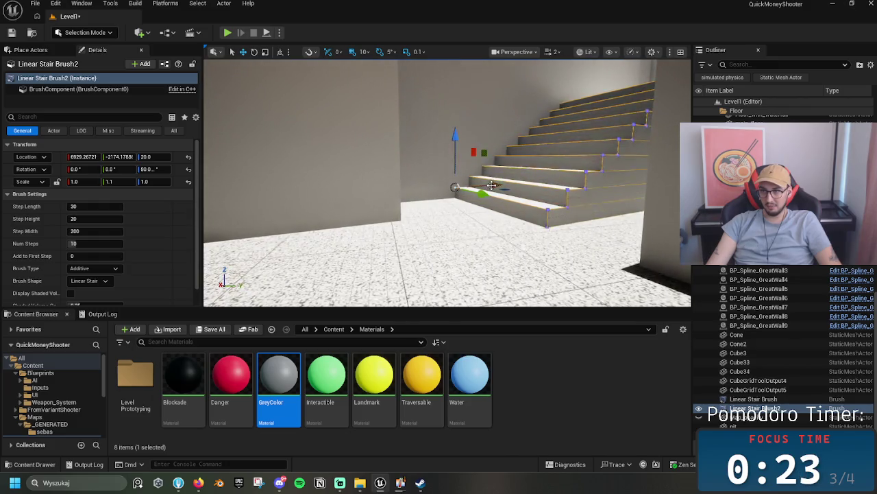
pyautogui.moveTo(532, 184); pyautogui.dragTo(541, 196)
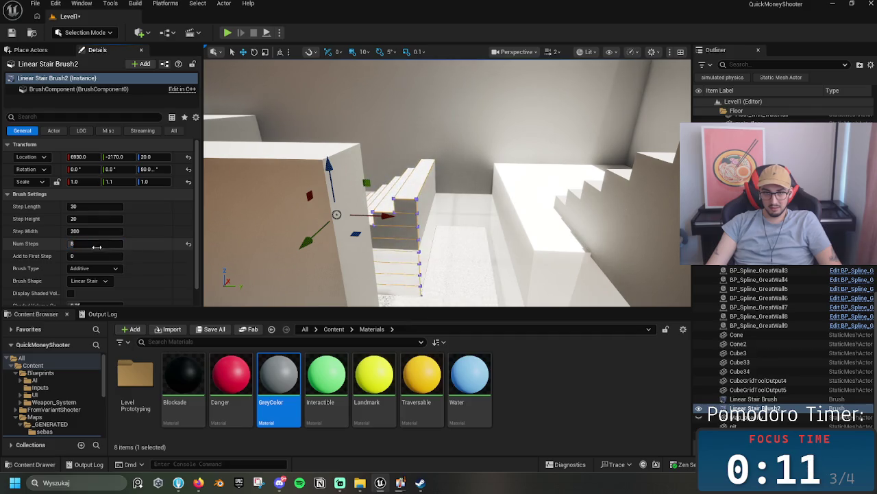
pyautogui.write('8')
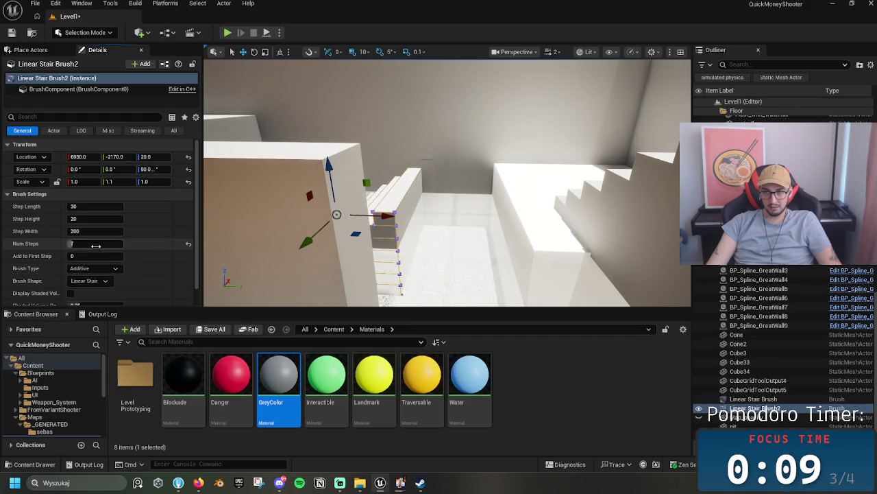
pyautogui.moveTo(386, 216)
pyautogui.mouseDown()
pyautogui.moveTo(480, 229)
pyautogui.moveTo(437, 227)
pyautogui.moveTo(447, 228)
pyautogui.moveTo(411, 205)
pyautogui.mouseUp()
pyautogui.moveTo(462, 237)
pyautogui.mouseDown()
pyautogui.moveTo(453, 226)
pyautogui.moveTo(462, 238)
pyautogui.mouseUp()
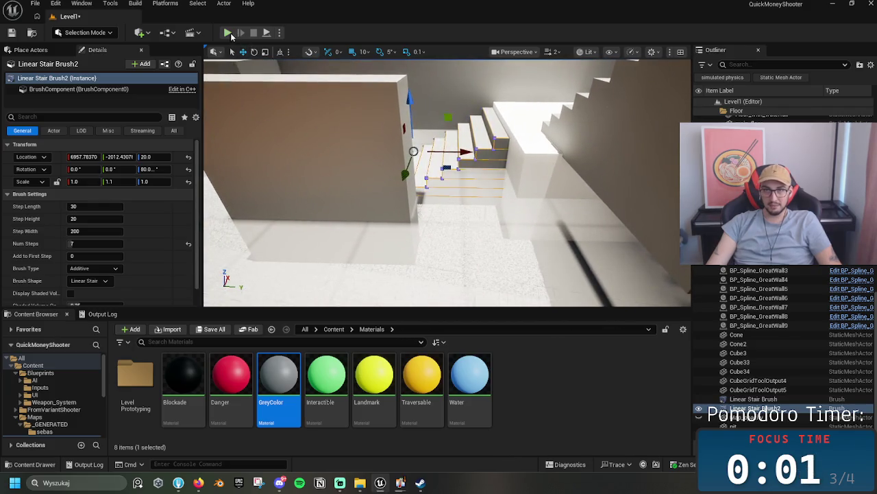
pyautogui.moveTo(454, 196); pyautogui.dragTo(457, 198)
pyautogui.moveTo(486, 154); pyautogui.dragTo(426, 207)
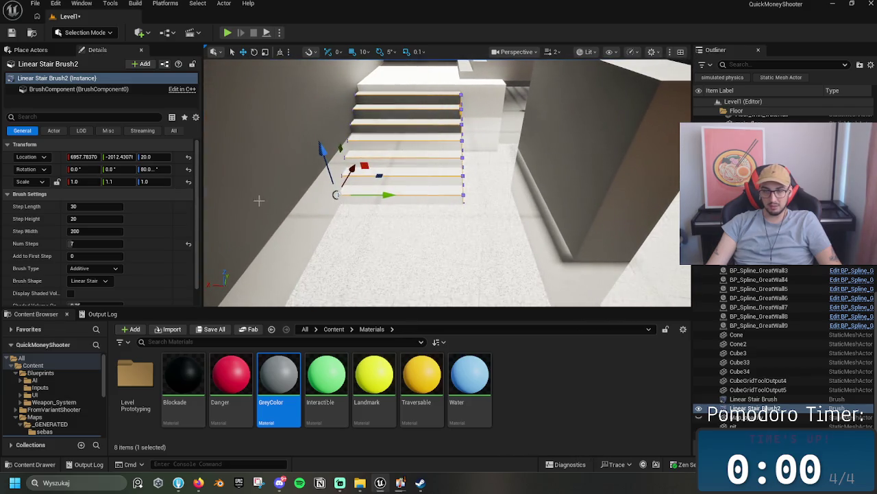
pyautogui.click(438, 265)
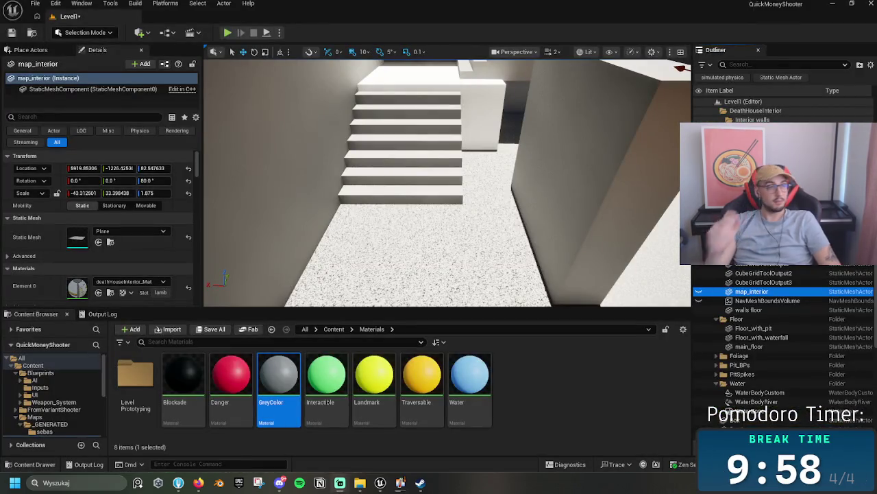
# - Select Cube33 beside the stairs and stretch it longer along X
pyautogui.moveTo(451, 239)
pyautogui.mouseDown()
pyautogui.moveTo(446, 295)
pyautogui.moveTo(453, 247)
pyautogui.mouseUp()
pyautogui.click(466, 189)
pyautogui.moveTo(466, 189); pyautogui.dragTo(439, 206)
pyautogui.moveTo(500, 236)
pyautogui.mouseDown()
pyautogui.moveTo(501, 226)
pyautogui.moveTo(500, 247)
pyautogui.moveTo(500, 236)
pyautogui.mouseUp()
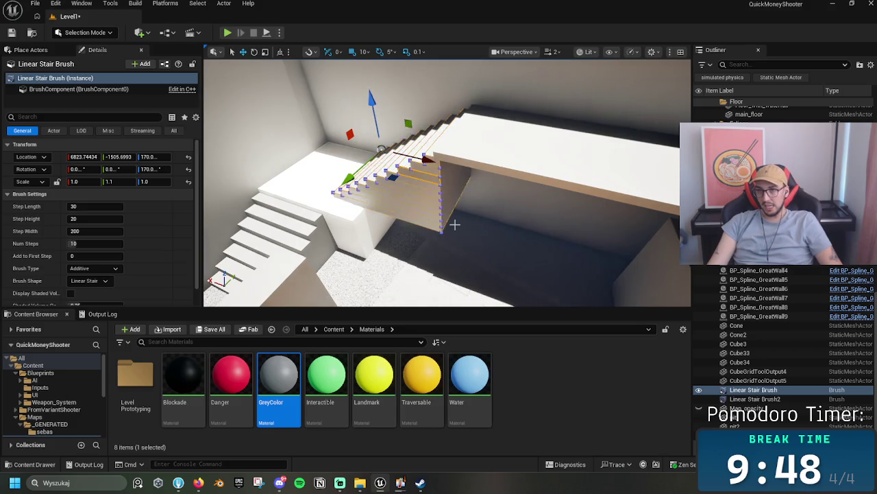
pyautogui.click(381, 223)
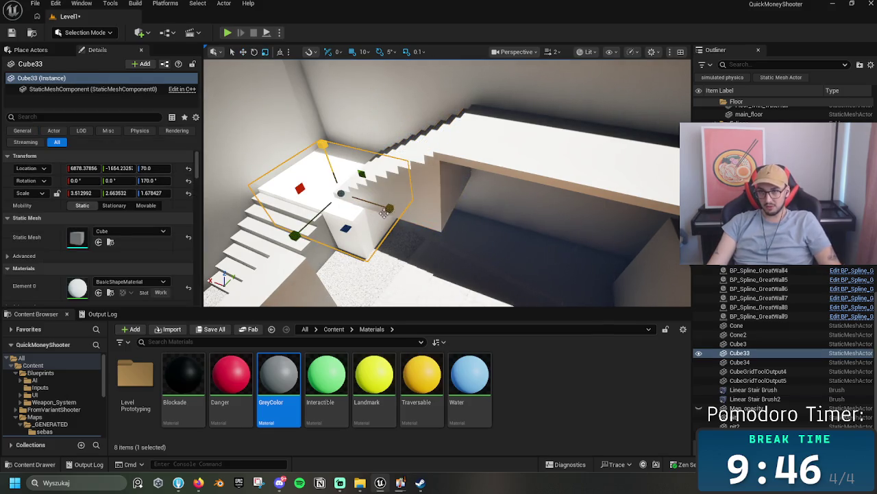
pyautogui.moveTo(384, 208)
pyautogui.mouseDown()
pyautogui.moveTo(371, 192)
pyautogui.moveTo(394, 197)
pyautogui.moveTo(430, 233)
pyautogui.moveTo(405, 213)
pyautogui.mouseUp()
pyautogui.press('r')
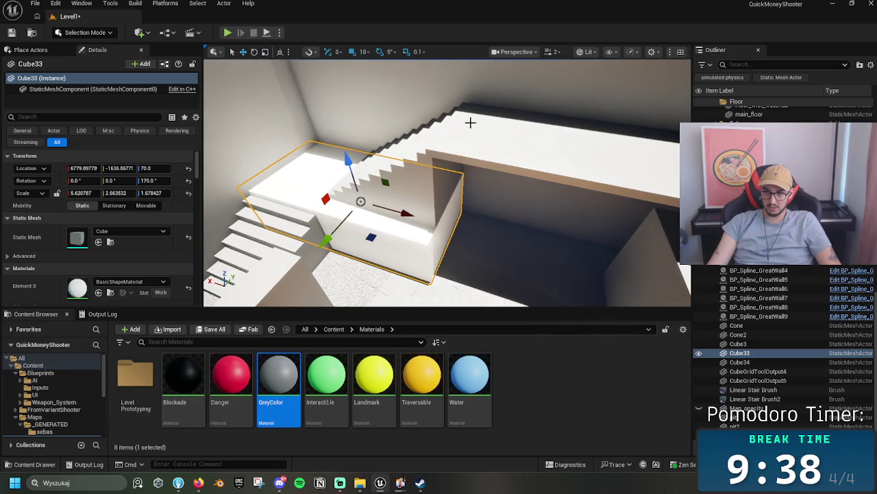
# - Narrow Cube33 to about 5.62 × 2.40 scale and reposition it beside the staircase
pyautogui.click(459, 120)
pyautogui.moveTo(460, 120)
pyautogui.mouseDown()
pyautogui.moveTo(402, 137)
pyautogui.moveTo(452, 183)
pyautogui.moveTo(423, 207)
pyautogui.mouseUp()
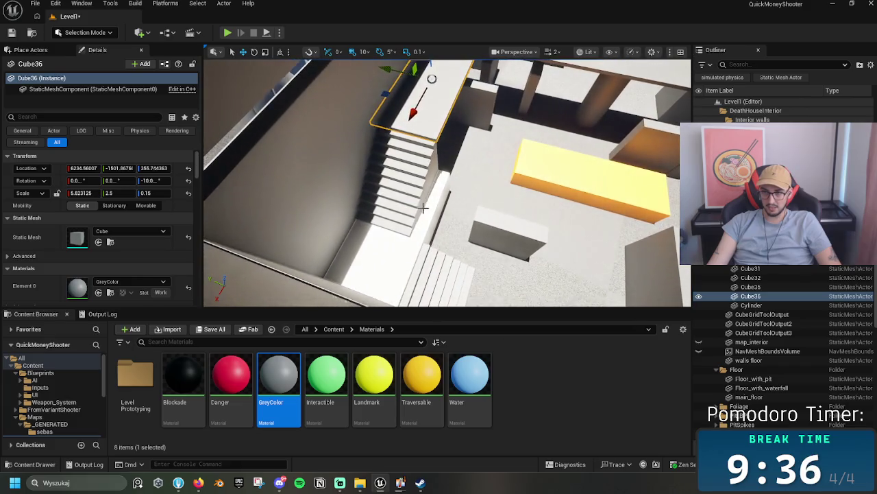
pyautogui.click(423, 207)
pyautogui.click(447, 233)
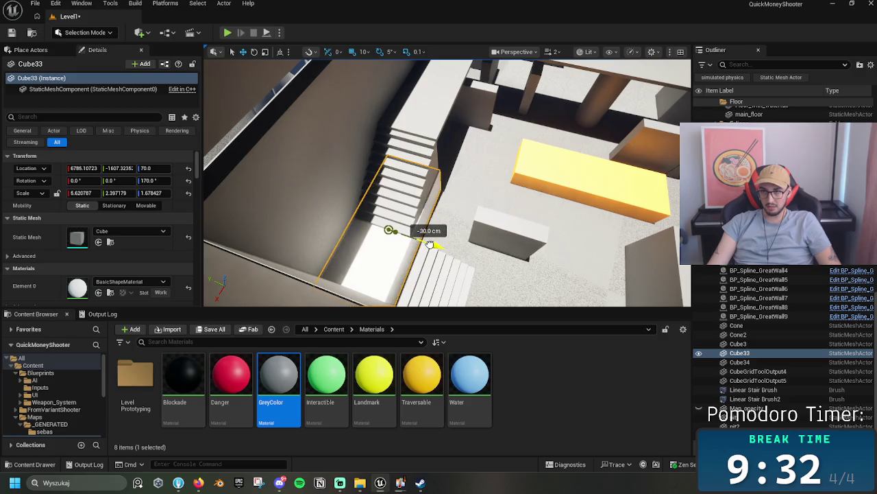
pyautogui.click(420, 270)
pyautogui.press('f')
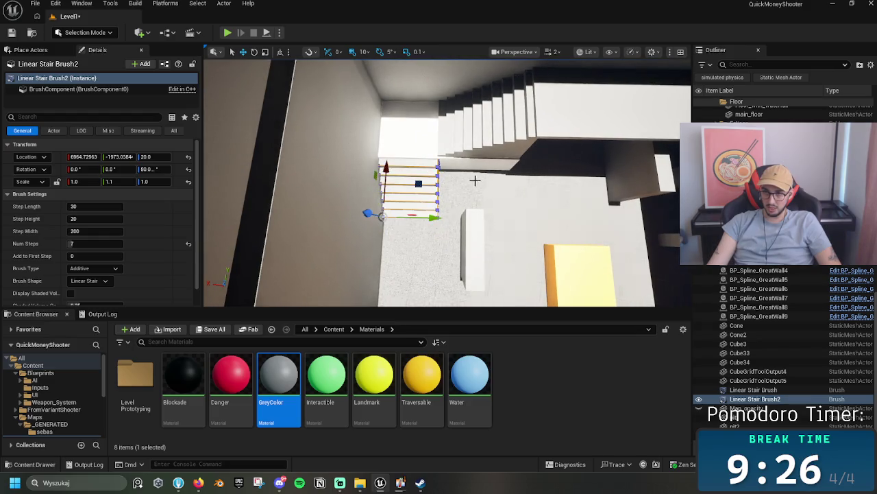
pyautogui.moveTo(470, 178); pyautogui.dragTo(454, 172)
pyautogui.click(454, 173)
pyautogui.press('w')
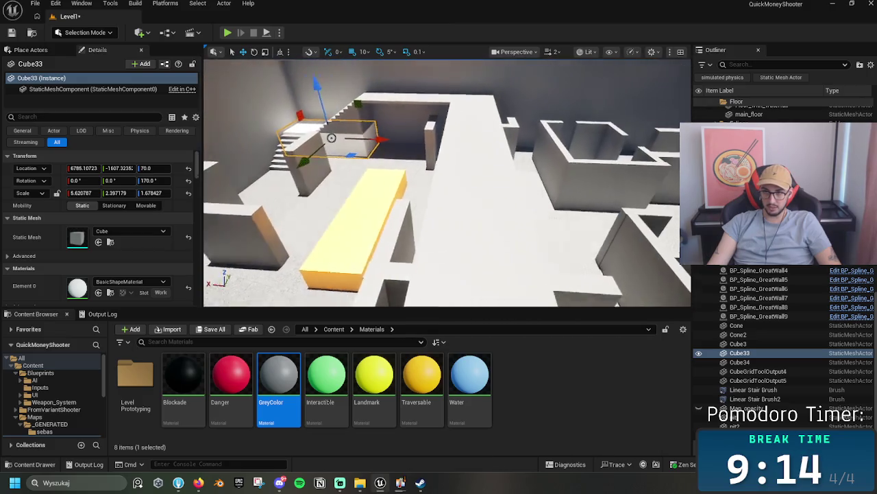
pyautogui.moveTo(450, 168); pyautogui.dragTo(574, 168)
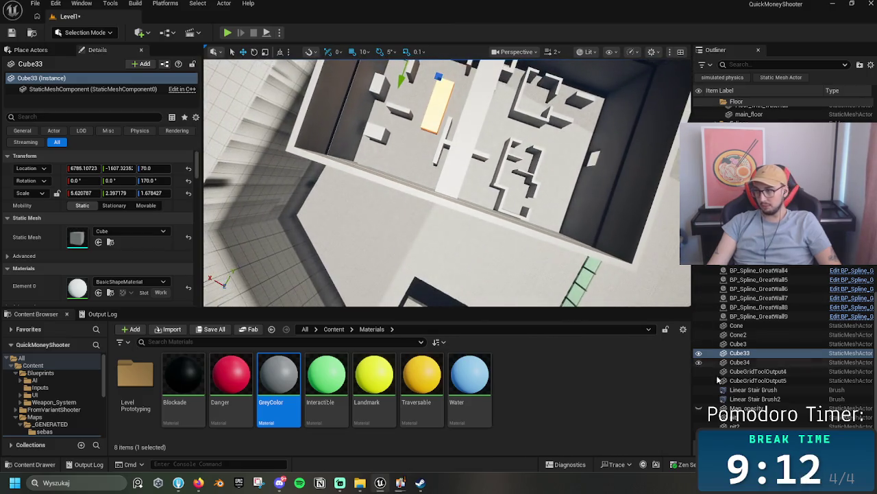
pyautogui.moveTo(446, 182); pyautogui.dragTo(384, 182)
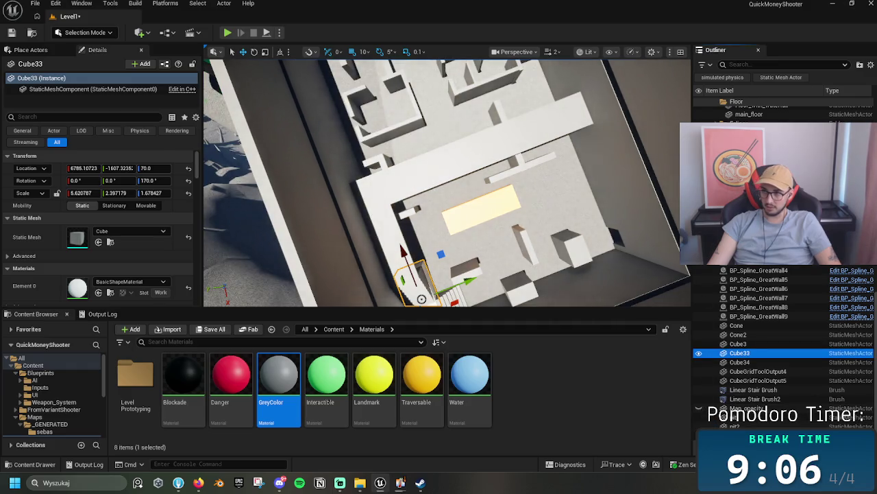
# - Raise the map_interior plane to about Z 502.5, undoing an accidental downward move
pyautogui.scroll(6, 782, 343)
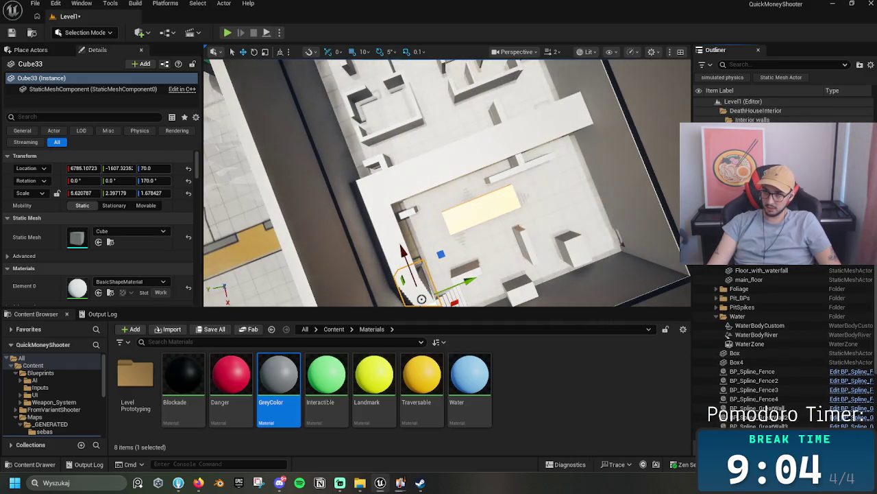
pyautogui.click(490, 198)
pyautogui.scroll(4, 411, 187)
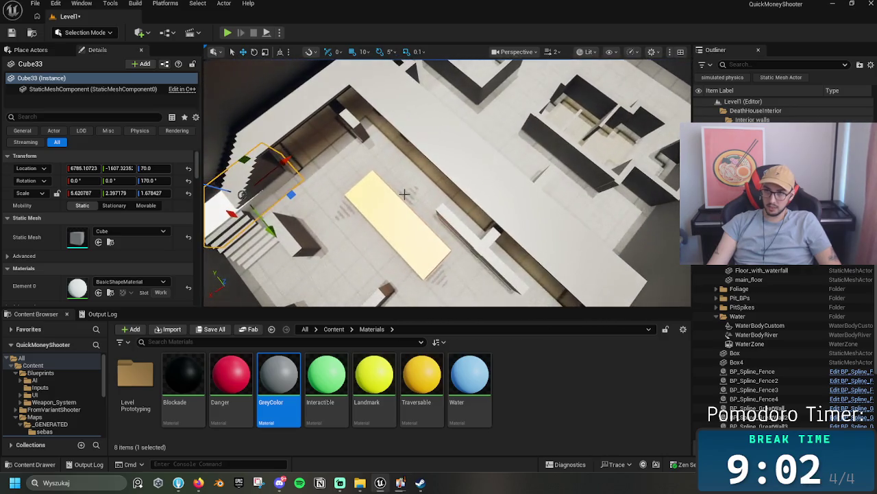
pyautogui.scroll(-5, 412, 188)
pyautogui.moveTo(374, 114); pyautogui.dragTo(364, 84)
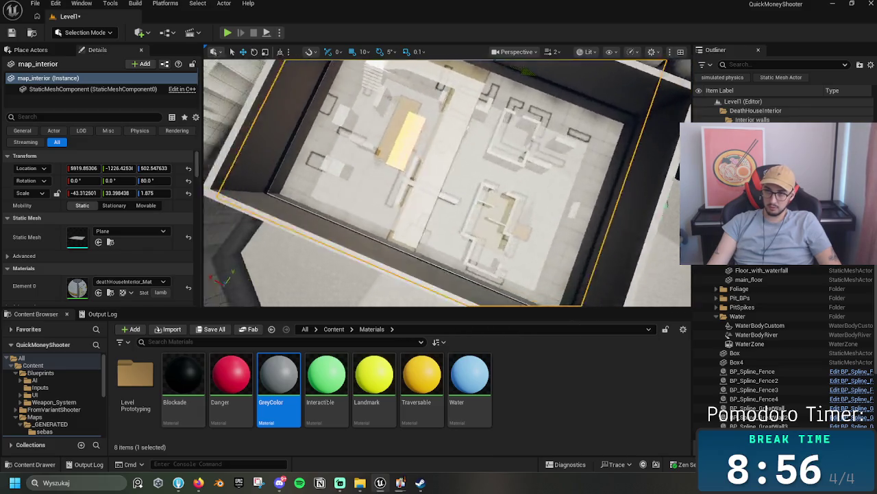
pyautogui.scroll(6, 447, 182)
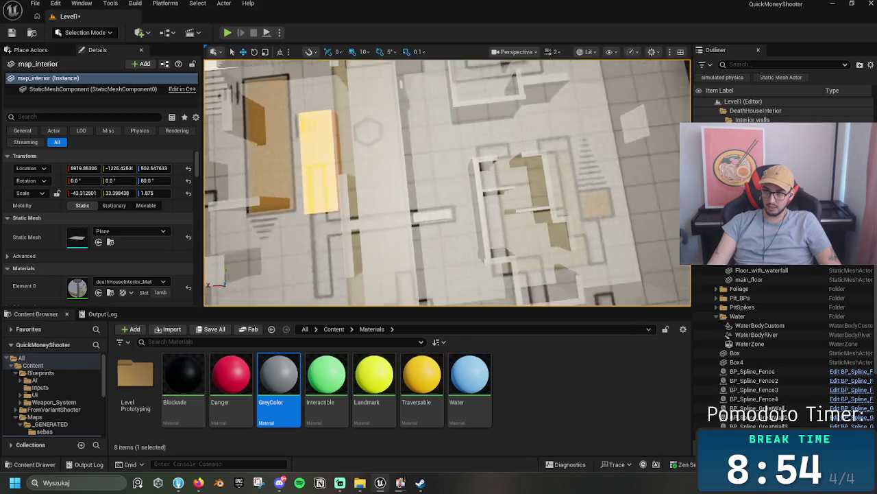
pyautogui.scroll(-8, 447, 182)
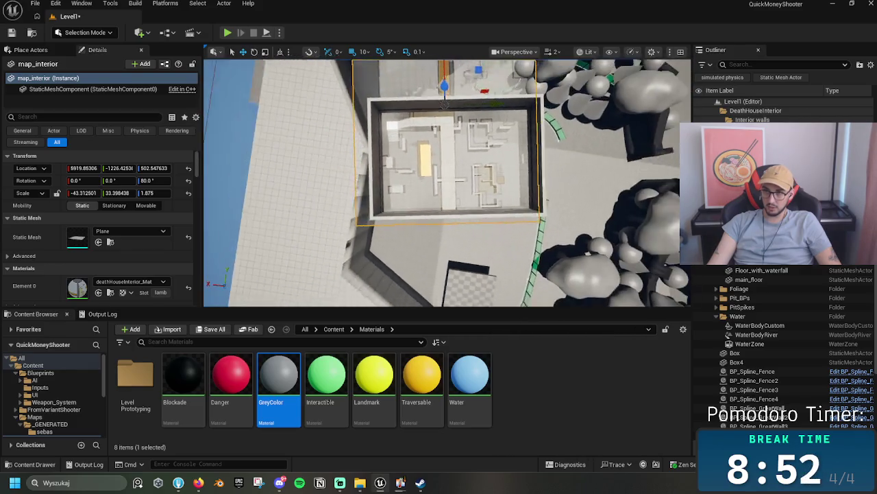
pyautogui.scroll(-4, 444, 101)
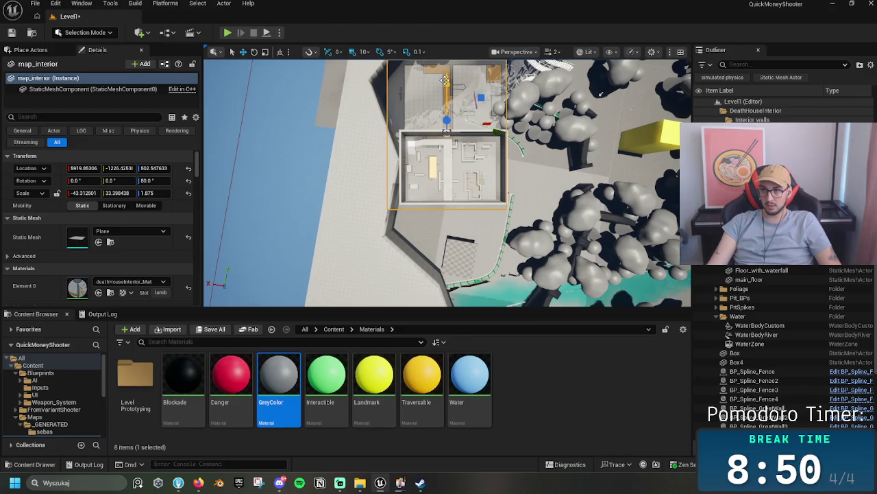
pyautogui.moveTo(446, 81); pyautogui.dragTo(450, 152)
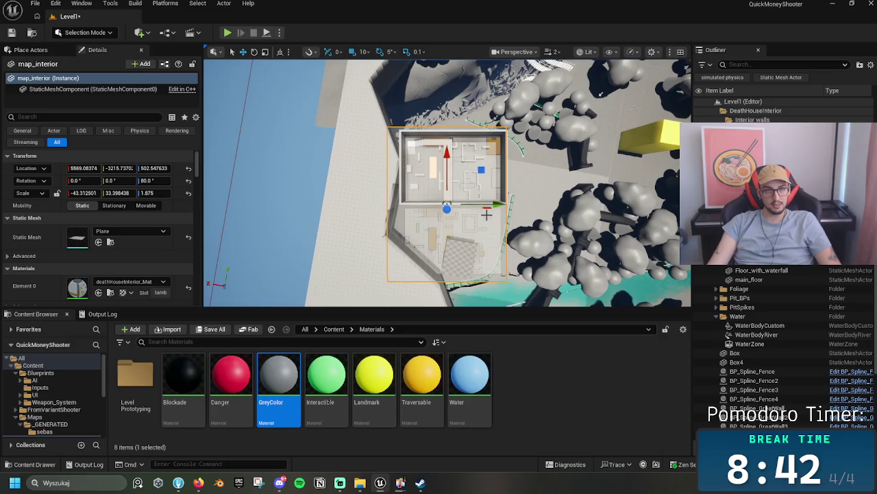
pyautogui.hotkey('ctrl', 'z')
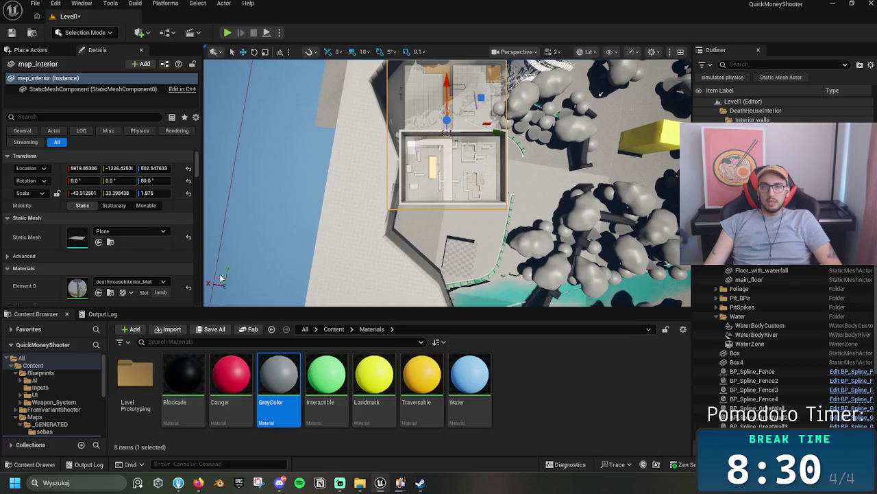
# - Save the level
pyautogui.click(12, 33)
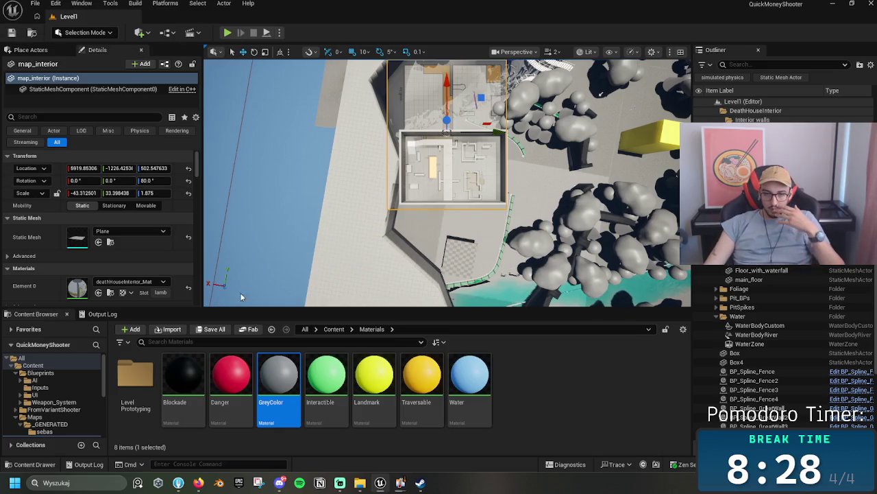
pyautogui.scroll(-10, 447, 182)
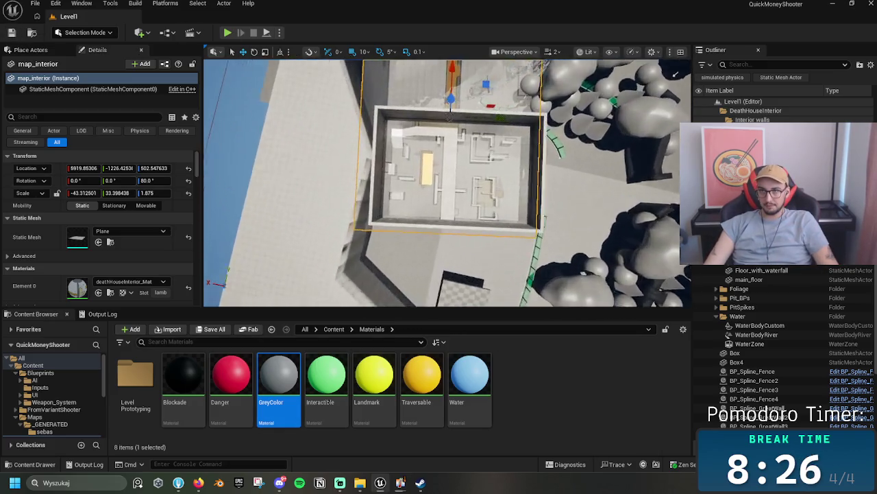
pyautogui.moveTo(344, 71)
pyautogui.mouseDown()
pyautogui.moveTo(629, 144)
pyautogui.moveTo(434, 148)
pyautogui.mouseUp()
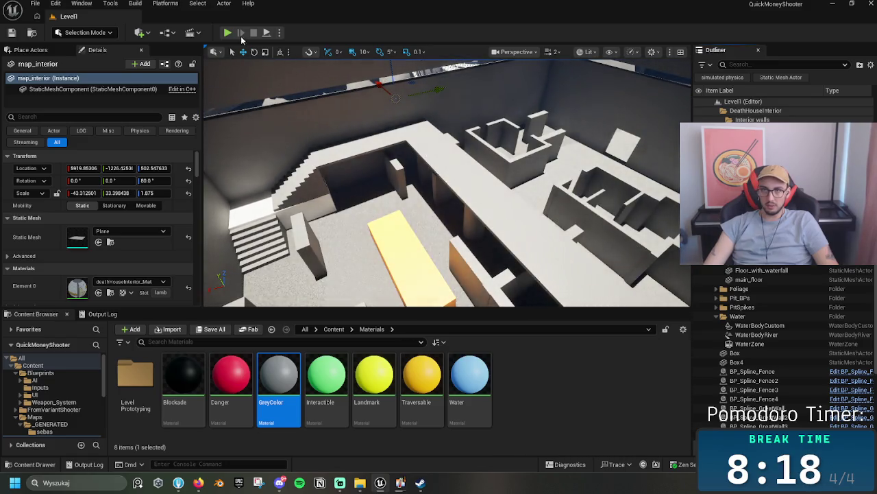
pyautogui.click(228, 33)
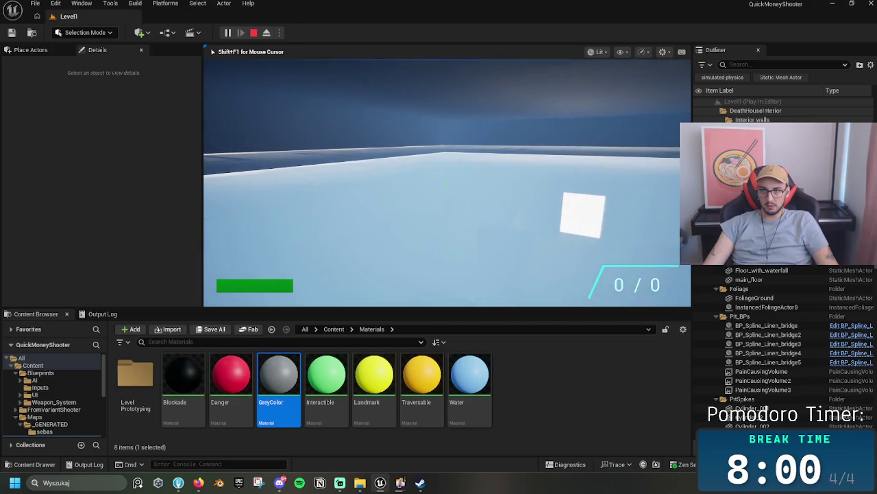
pyautogui.press('Escape')
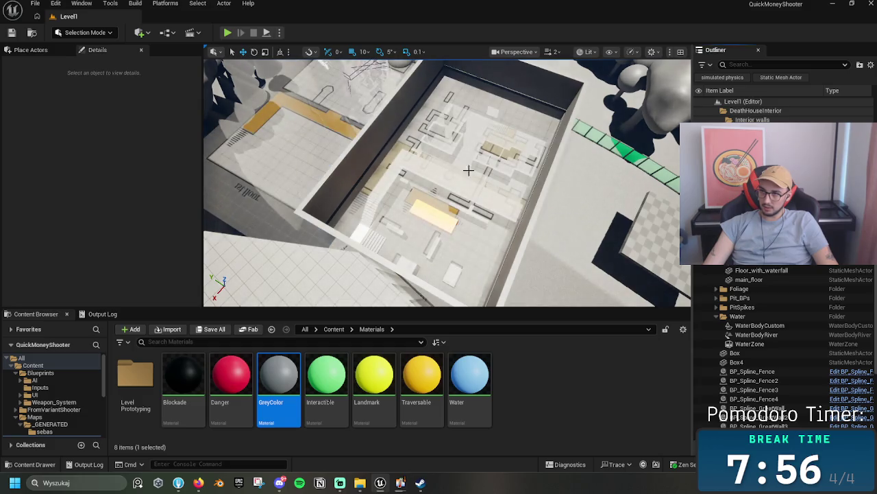
# - Lift map_interior to about Z 1112.5, then run and stop a play-in-editor test
pyautogui.click(467, 152)
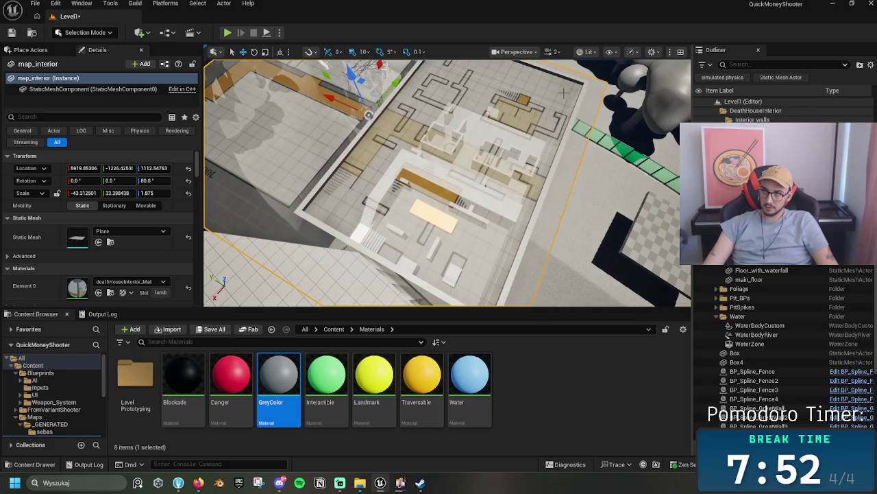
pyautogui.click(227, 33)
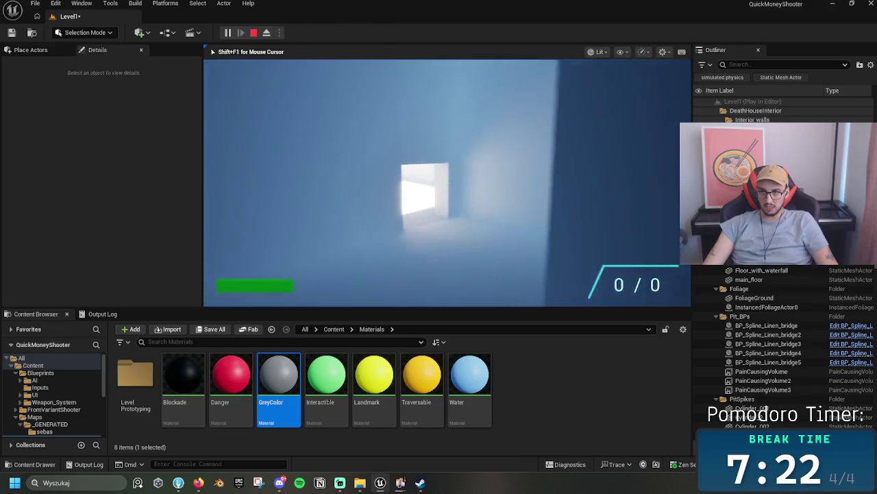
pyautogui.press('Escape')
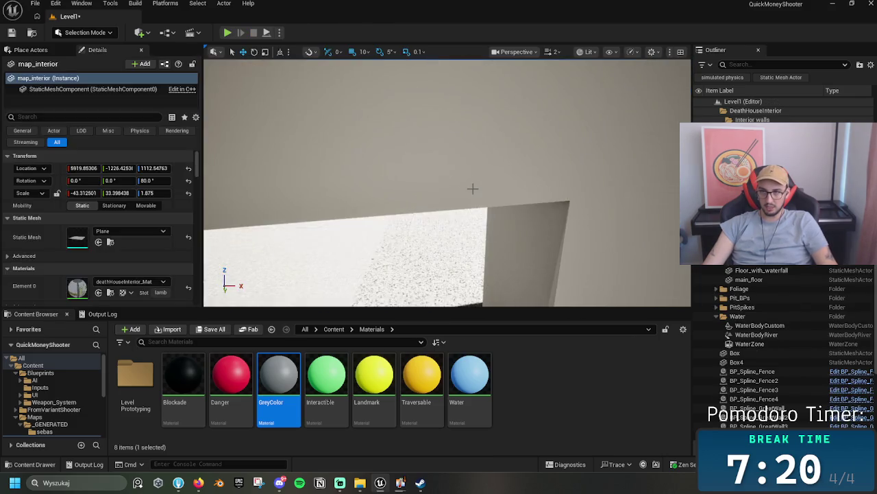
# - Run CubeGrid on the doorway wall and locate its CubeGridToolOutput_DA7961C4 mesh in _GENERATED/sebas
pyautogui.click(473, 189)
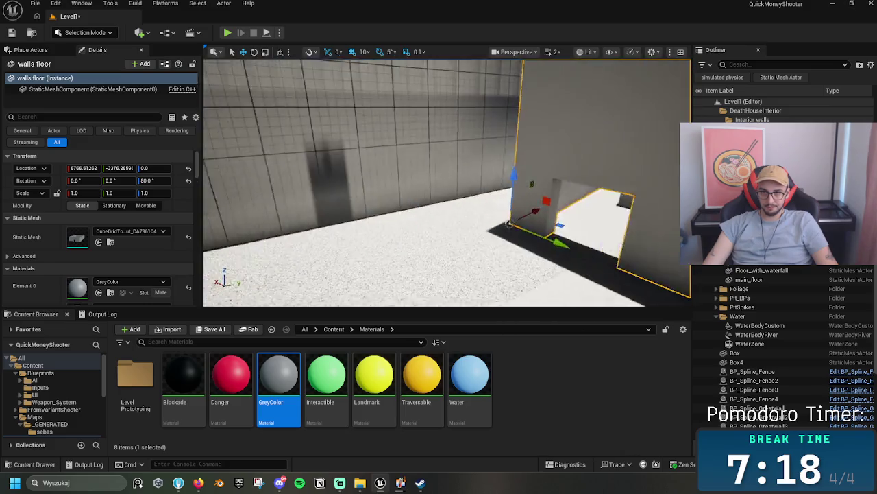
pyautogui.click(85, 33)
pyautogui.click(89, 85)
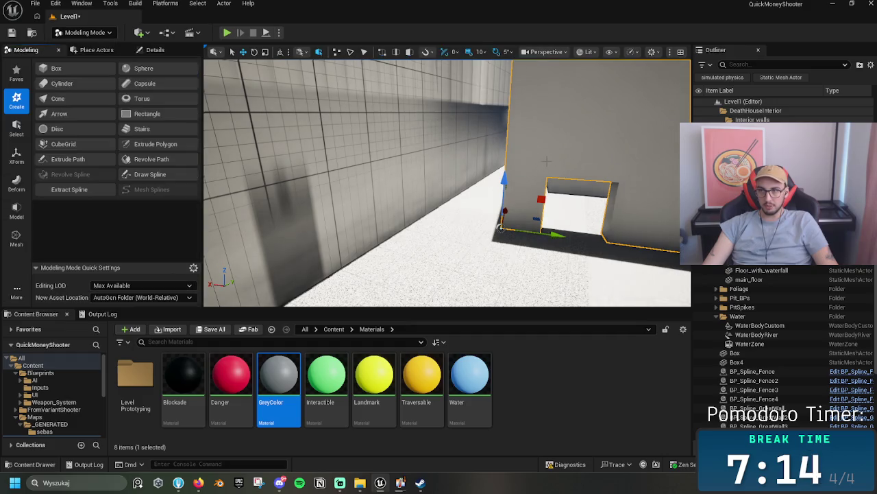
pyautogui.click(63, 144)
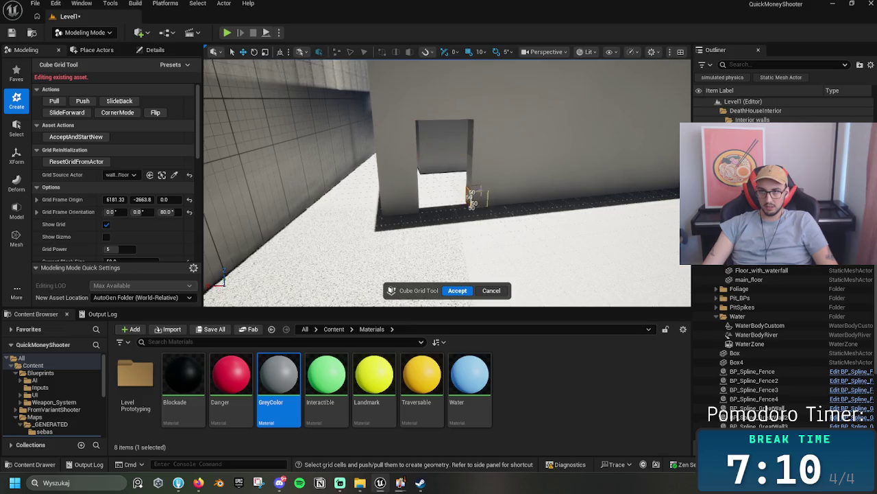
pyautogui.click(465, 291)
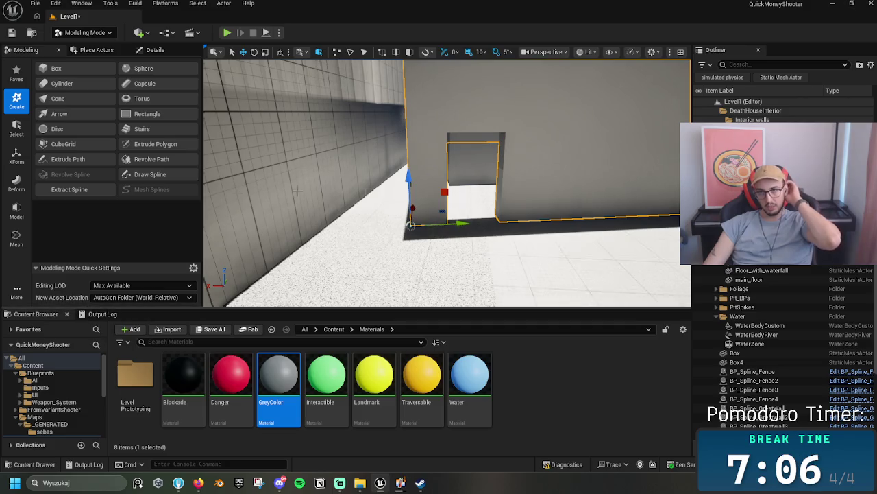
pyautogui.click(154, 50)
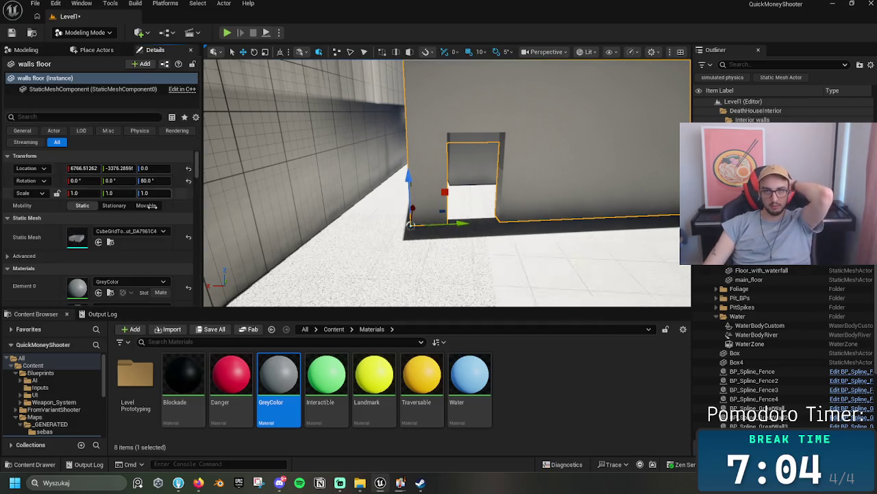
pyautogui.click(99, 242)
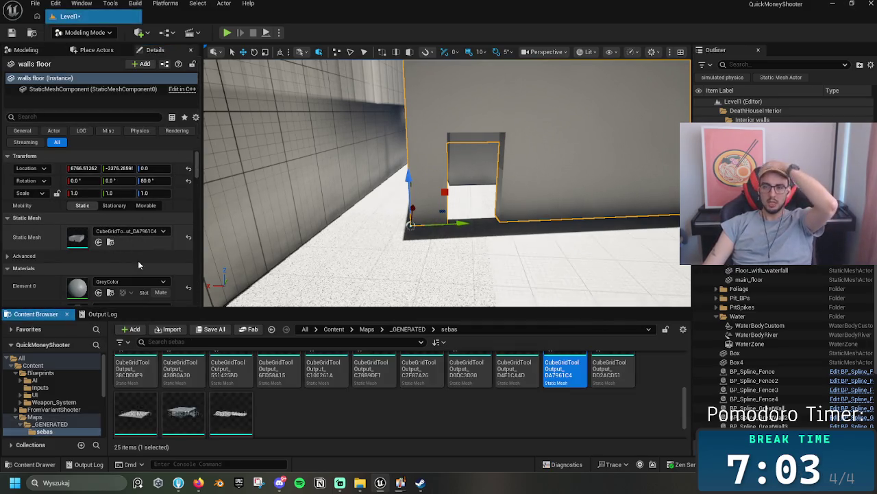
# - Open the CubeGridToolOutput_DA7961C4 mesh, generate simplified collision, and delete an unwanted primitive
pyautogui.doubleClick(564, 381)
pyautogui.scroll(1, 340, 189)
pyautogui.moveTo(322, 274); pyautogui.dragTo(254, 75)
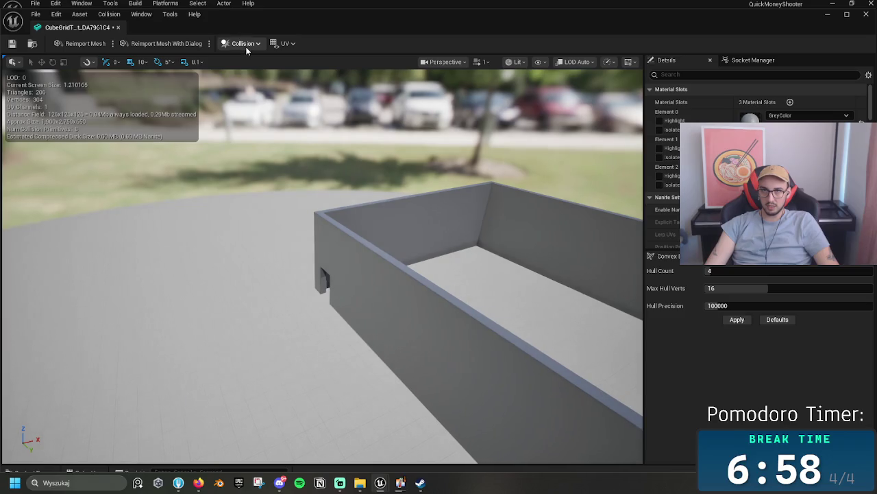
pyautogui.click(243, 43)
pyautogui.click(267, 98)
pyautogui.moveTo(361, 268); pyautogui.dragTo(261, 252)
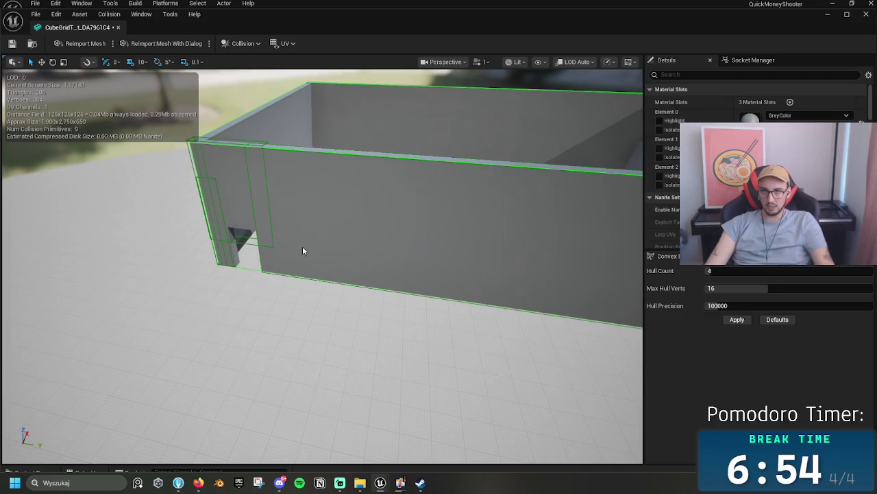
pyautogui.press('Delete')
# - Shrink the doorway collision box vertically and lower it by 5 cm using 5-unit snapping
pyautogui.click(255, 226)
pyautogui.press('r')
pyautogui.moveTo(234, 162)
pyautogui.mouseDown()
pyautogui.moveTo(225, 129)
pyautogui.moveTo(227, 137)
pyautogui.mouseUp()
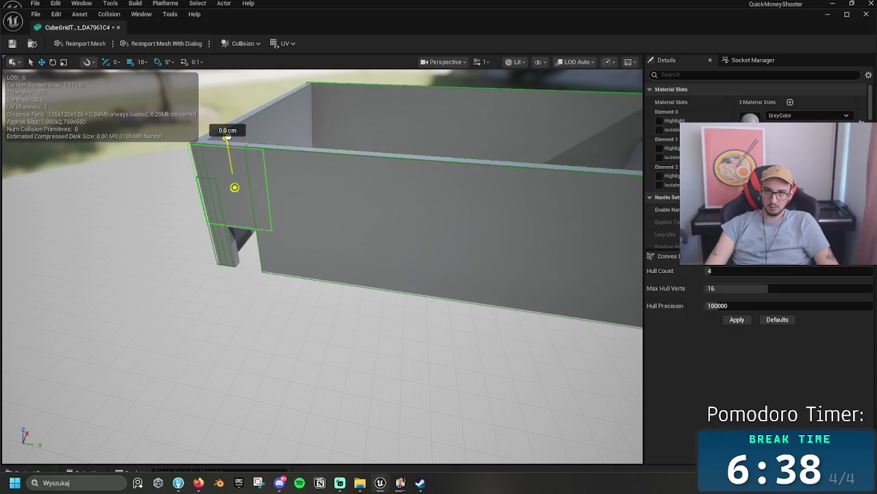
pyautogui.moveTo(235, 169); pyautogui.dragTo(235, 169)
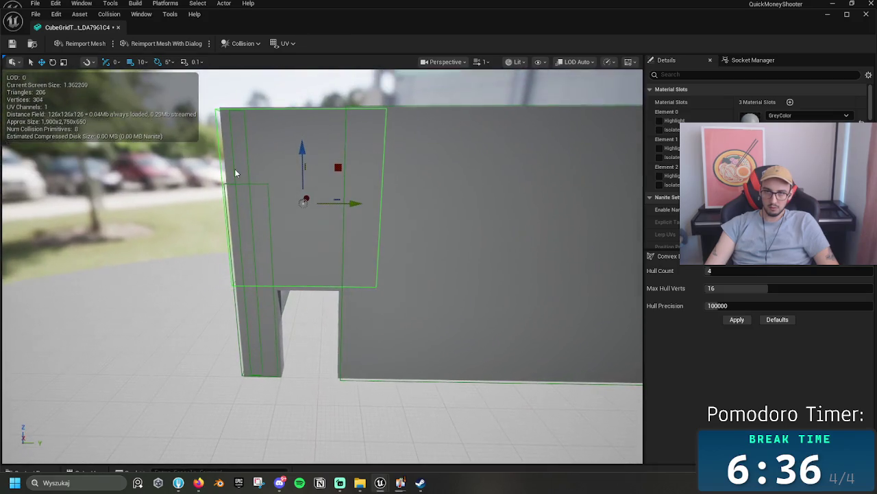
pyautogui.moveTo(301, 155)
pyautogui.mouseDown()
pyautogui.moveTo(300, 165)
pyautogui.moveTo(301, 151)
pyautogui.mouseUp()
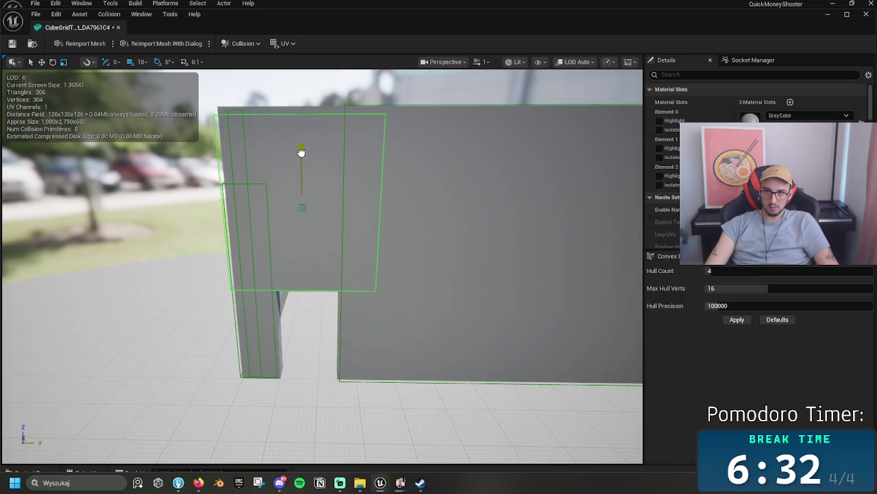
pyautogui.click(145, 62)
pyautogui.click(154, 97)
pyautogui.moveTo(301, 147); pyautogui.dragTo(303, 151)
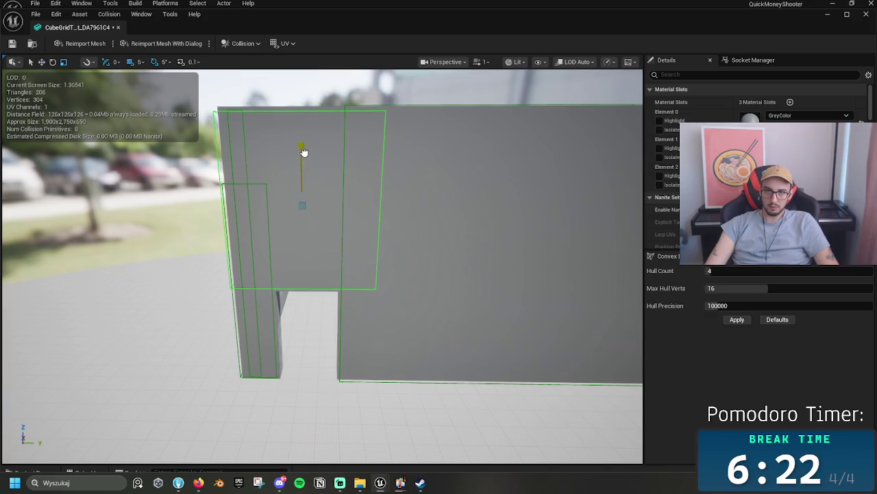
pyautogui.moveTo(303, 151); pyautogui.dragTo(302, 144)
# - Fine-tune the collision box height, then save the mesh and return to the level editor
pyautogui.moveTo(178, 135); pyautogui.dragTo(200, 65)
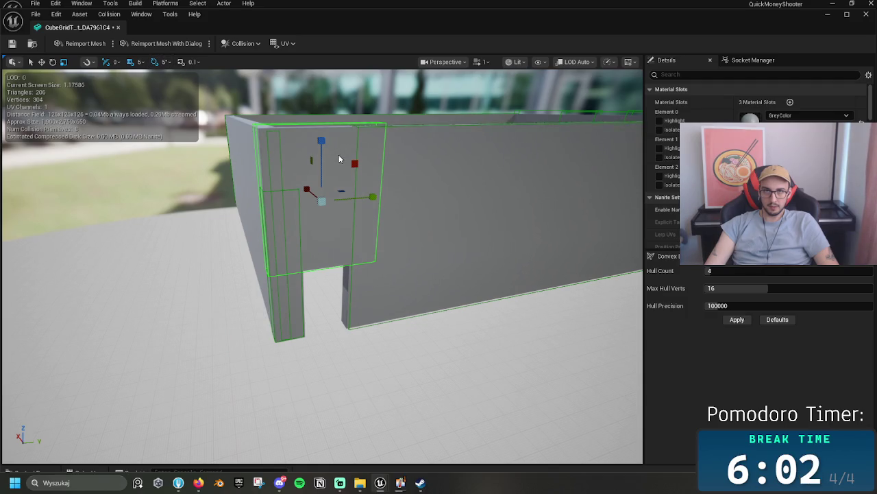
pyautogui.moveTo(325, 142); pyautogui.dragTo(329, 143)
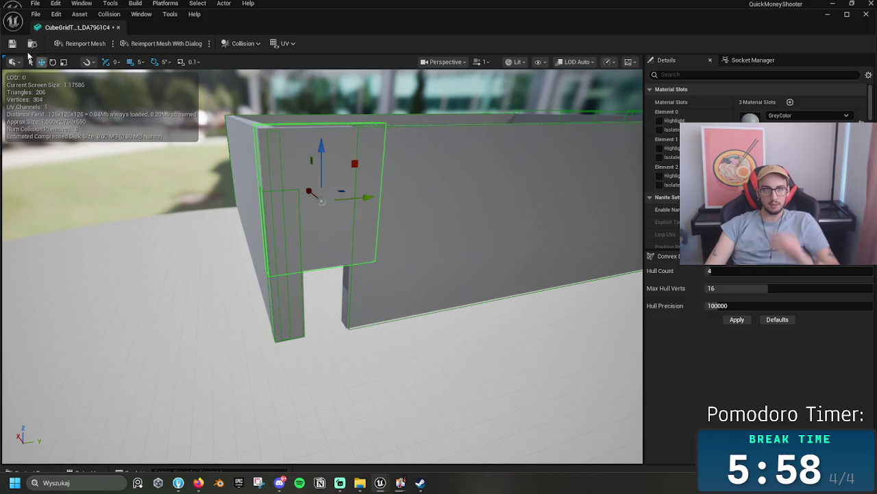
pyautogui.click(12, 44)
pyautogui.click(119, 27)
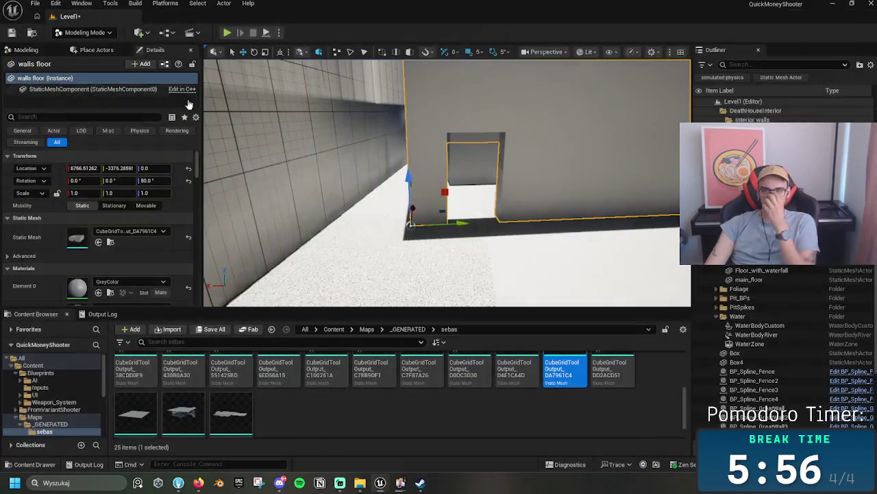
pyautogui.hotkey('alt', 'p')
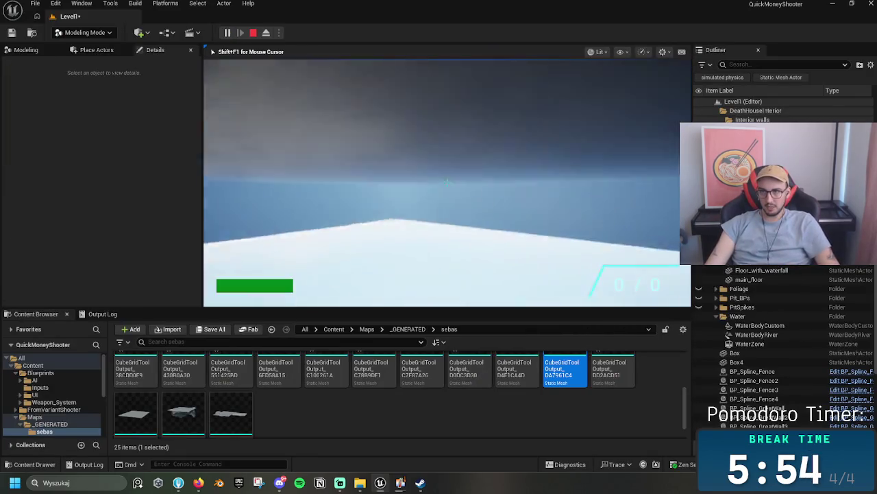
pyautogui.press('w')
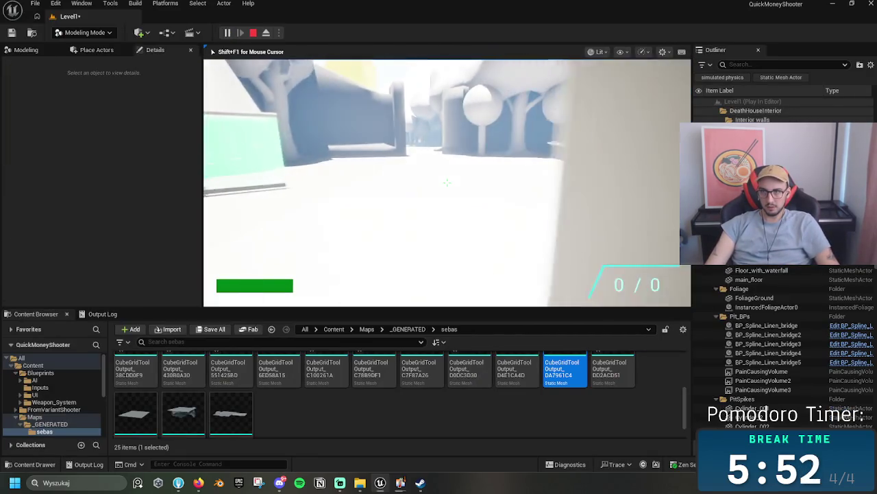
pyautogui.press('w')
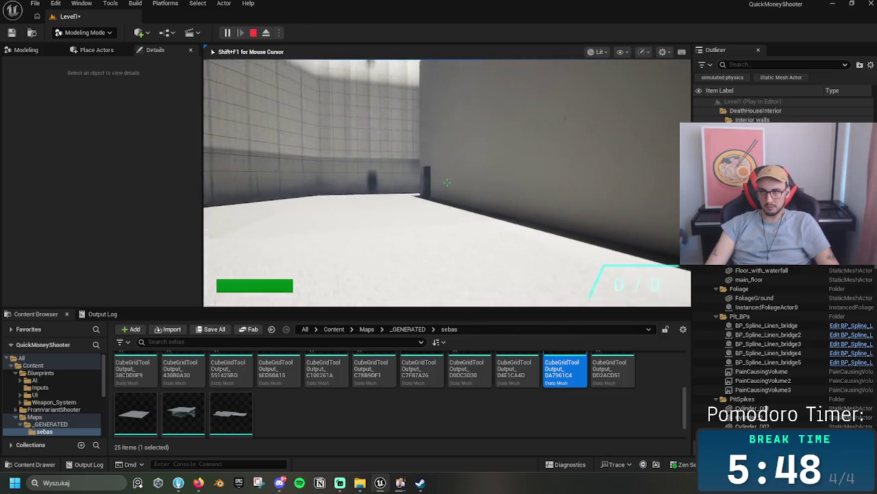
pyautogui.press('w')
pyautogui.press('w')
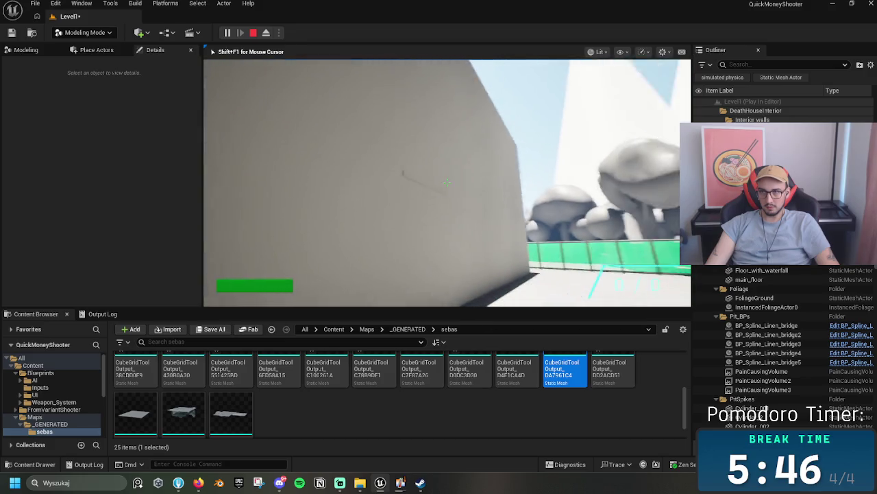
pyautogui.press('w')
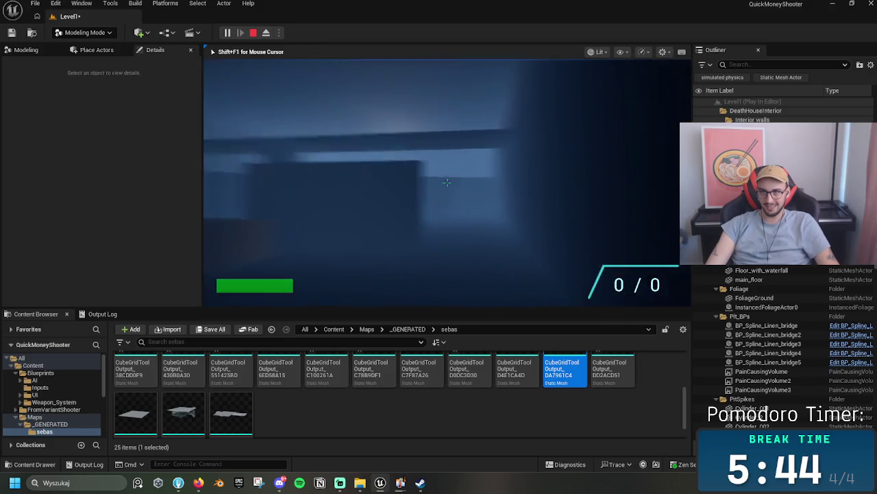
pyautogui.press('w')
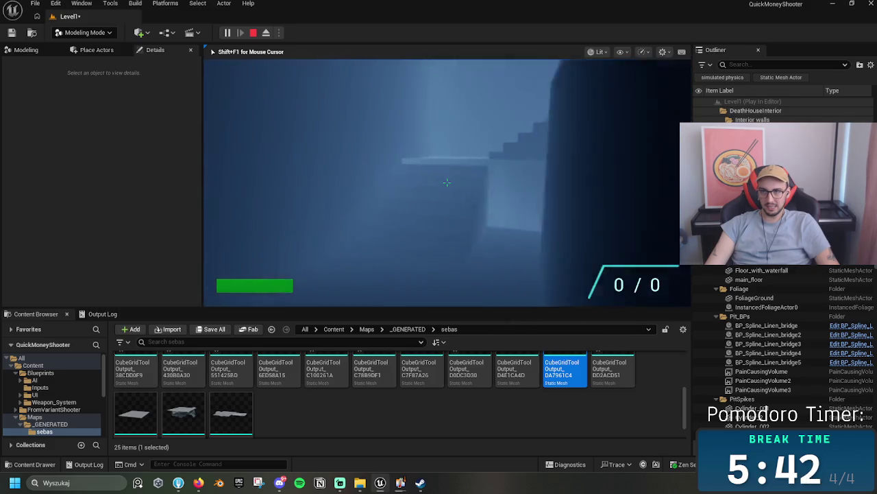
pyautogui.press('w')
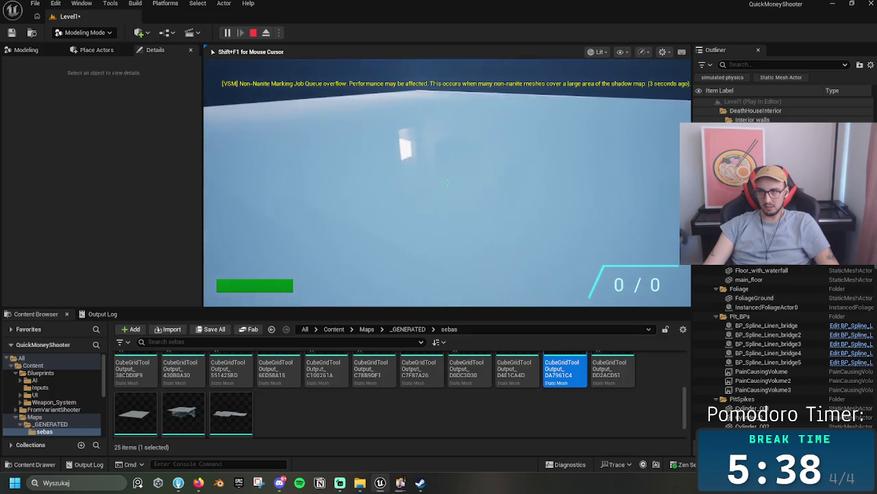
pyautogui.press('w')
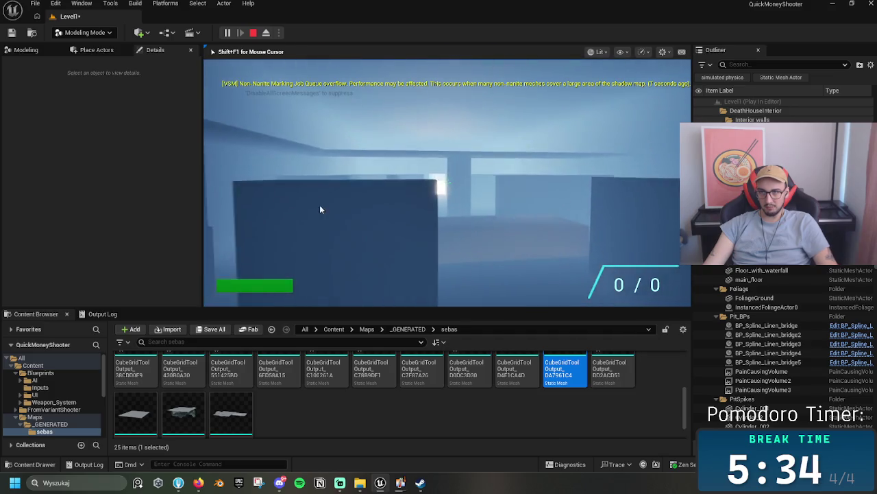
pyautogui.press('Escape')
pyautogui.click(467, 150)
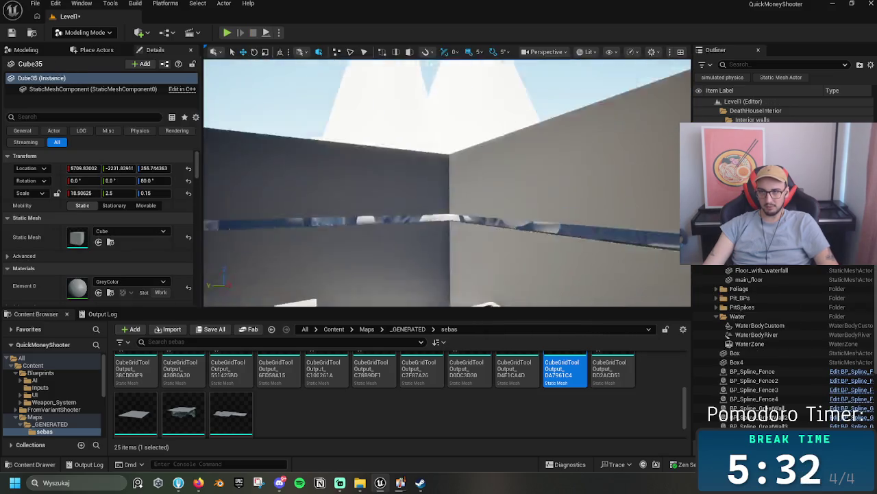
# - Set the walkway slab Cube35's Y scale to 4.0
pyautogui.press('d')
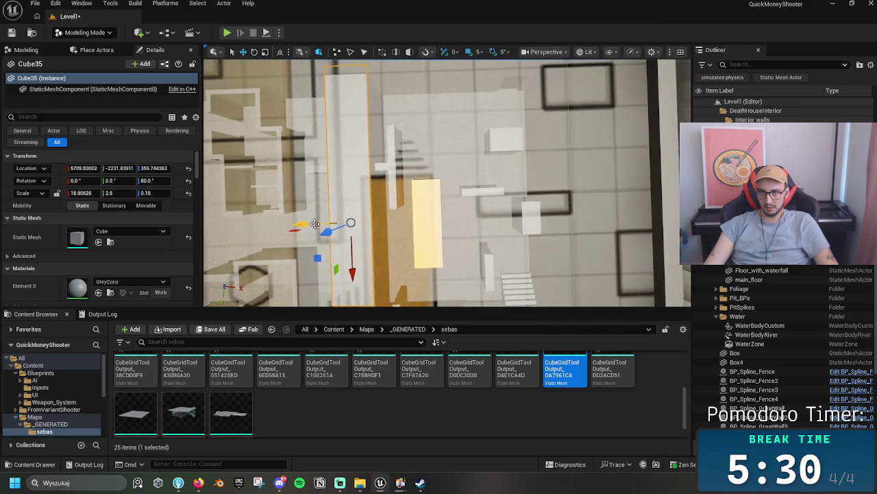
pyautogui.scroll(-10, 336, 225)
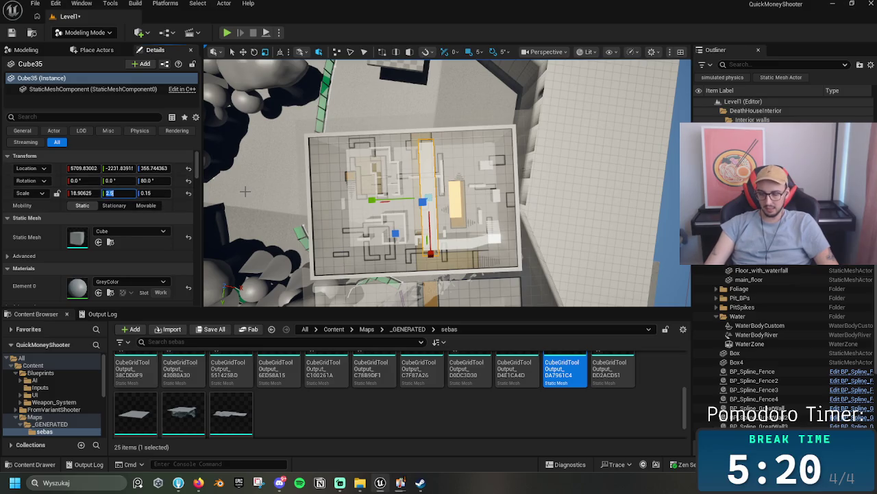
pyautogui.scroll(1, 343, 187)
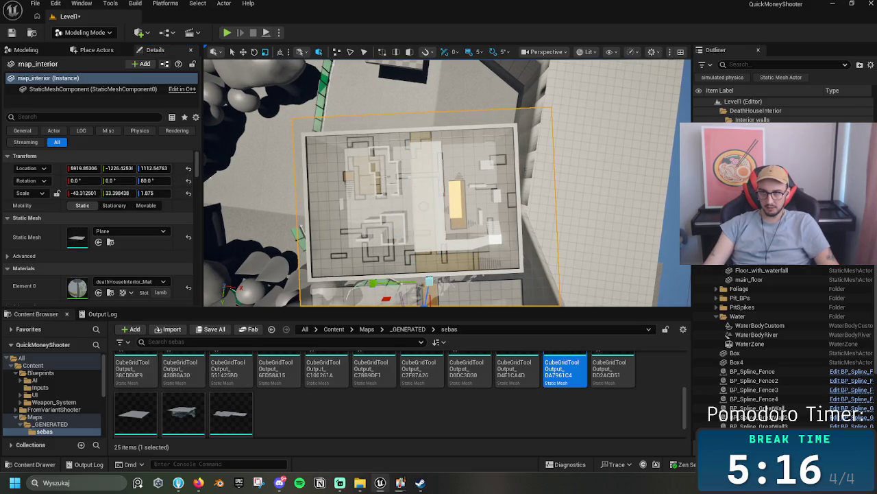
pyautogui.scroll(10, 418, 187)
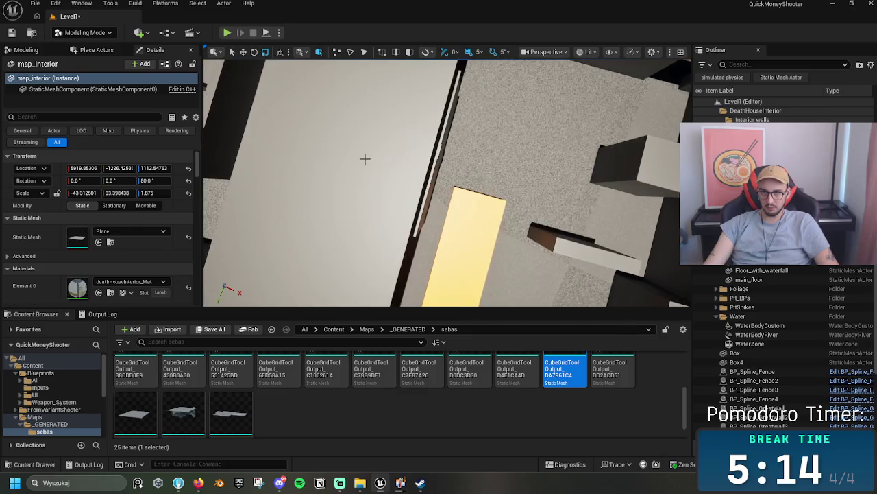
pyautogui.write('4')
pyautogui.press('Return')
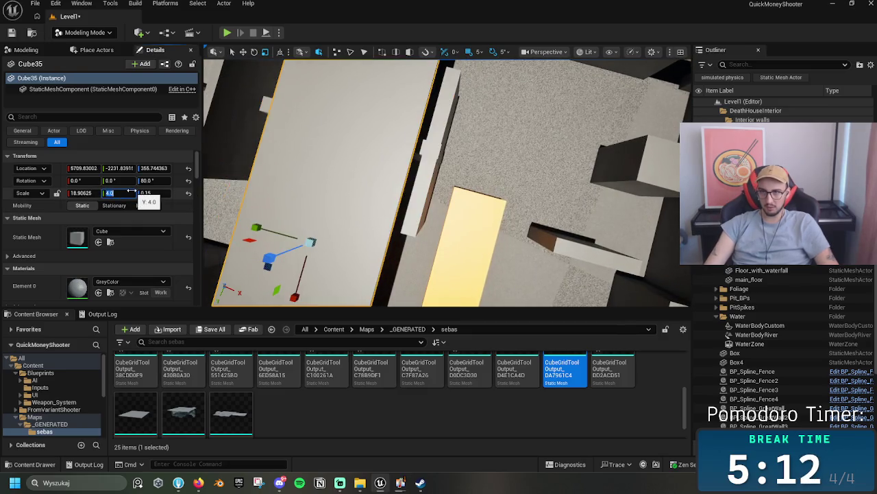
# - Shift Cube35 about 55 cm sideways and launch a new playtest
pyautogui.scroll(-10, 390, 181)
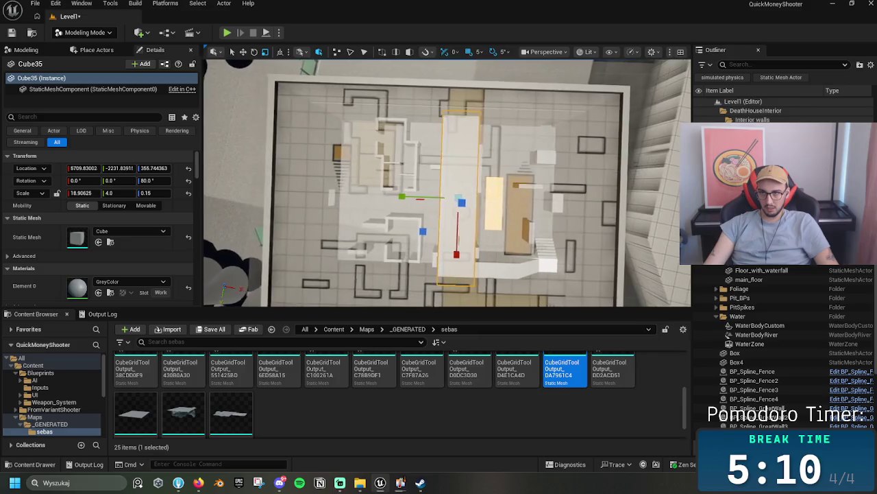
pyautogui.moveTo(444, 149); pyautogui.dragTo(452, 150)
pyautogui.scroll(-5, 395, 173)
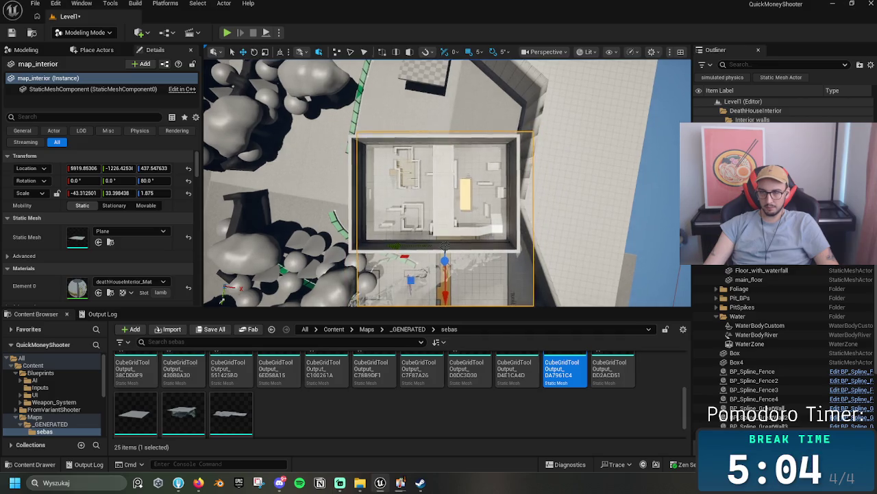
pyautogui.press('f')
pyautogui.scroll(10, 443, 179)
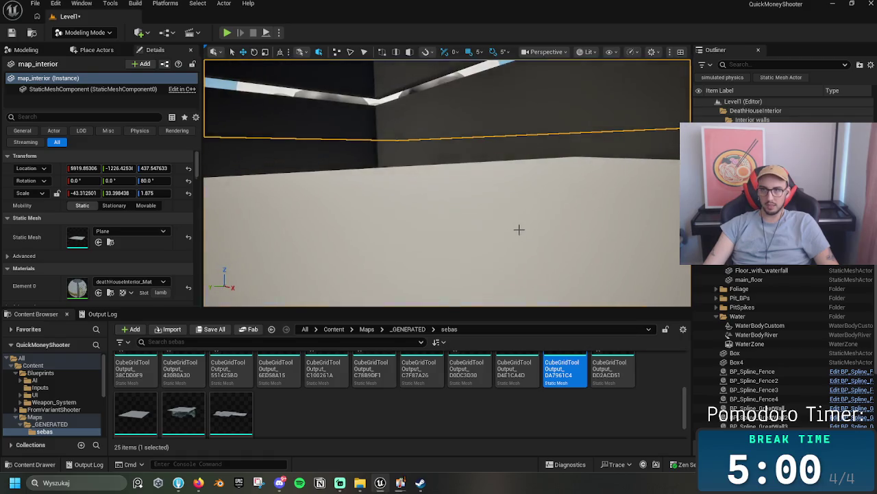
pyautogui.click(519, 231)
pyautogui.scroll(-10, 519, 231)
pyautogui.scroll(3, 448, 183)
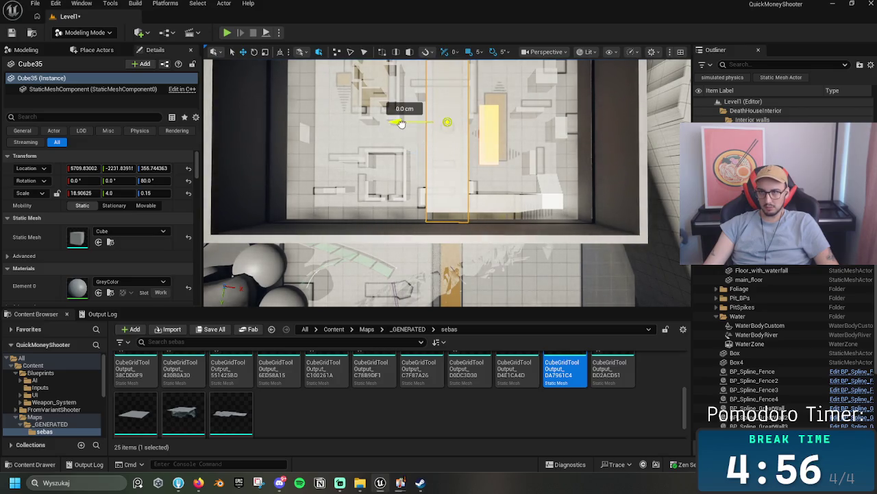
pyautogui.moveTo(408, 122); pyautogui.dragTo(430, 154)
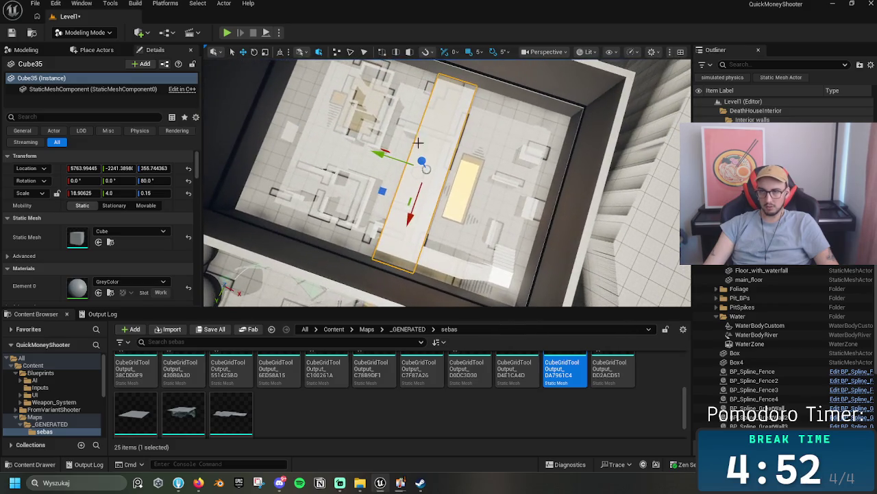
pyautogui.hotkey('alt', 'p')
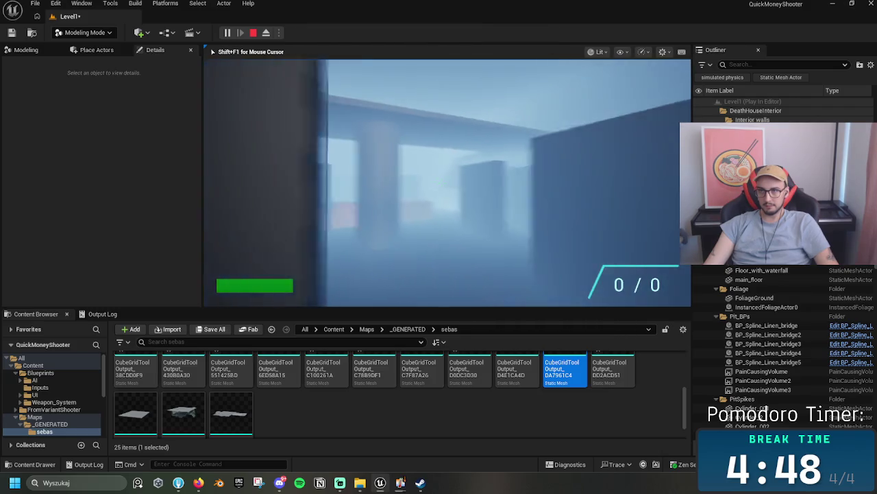
pyautogui.press('w')
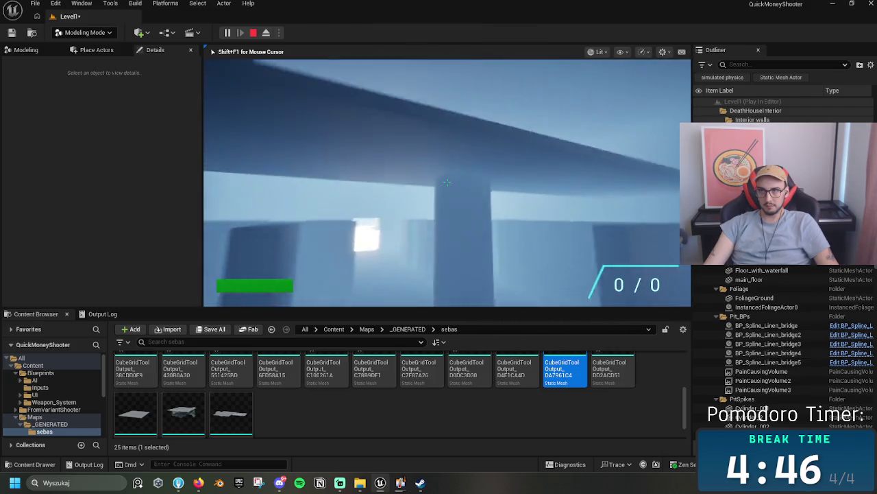
pyautogui.press('w')
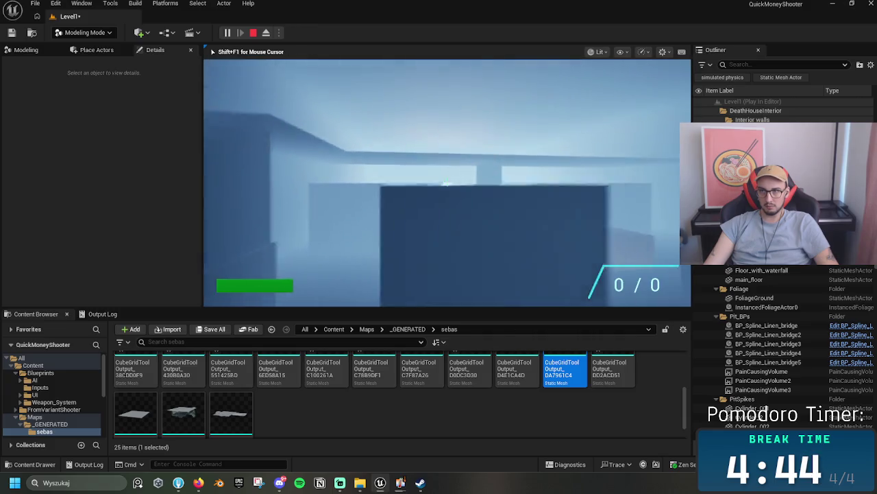
pyautogui.press('w')
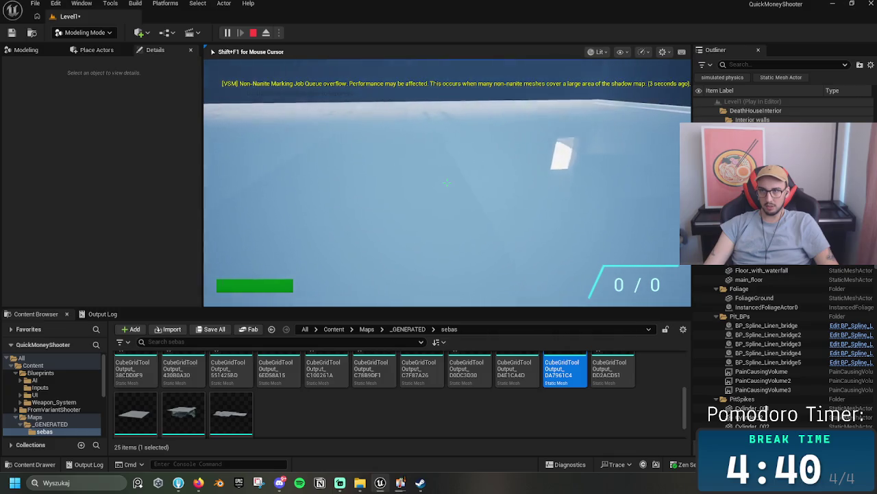
pyautogui.press('w')
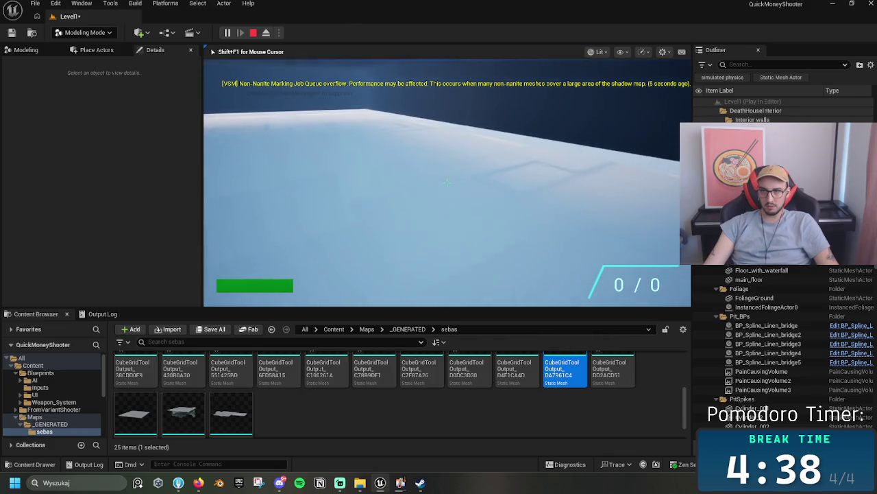